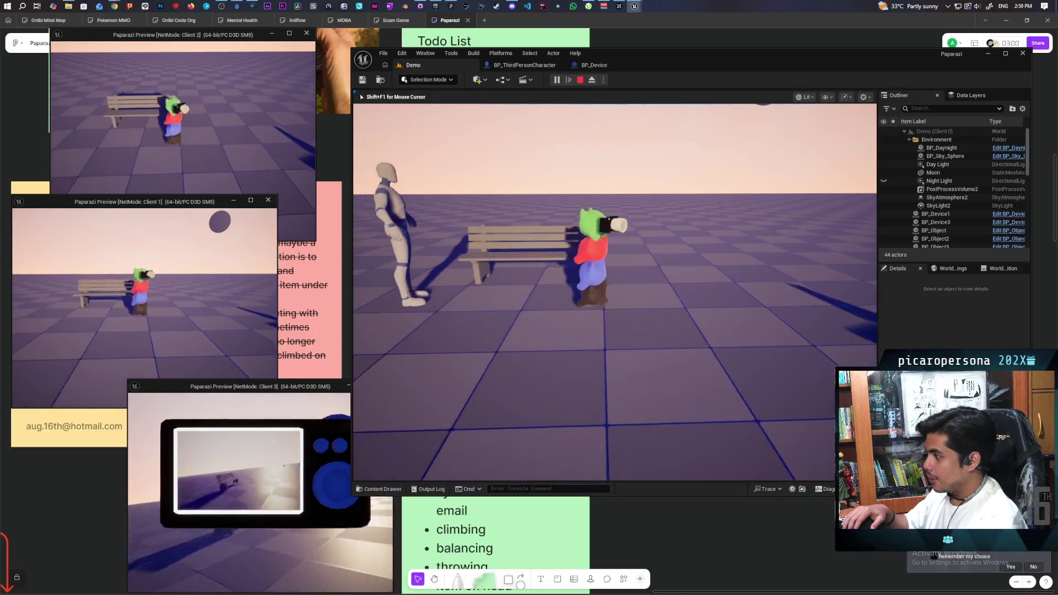
- Walk the green character along the bench and review the todo list on the planning board
key(d)
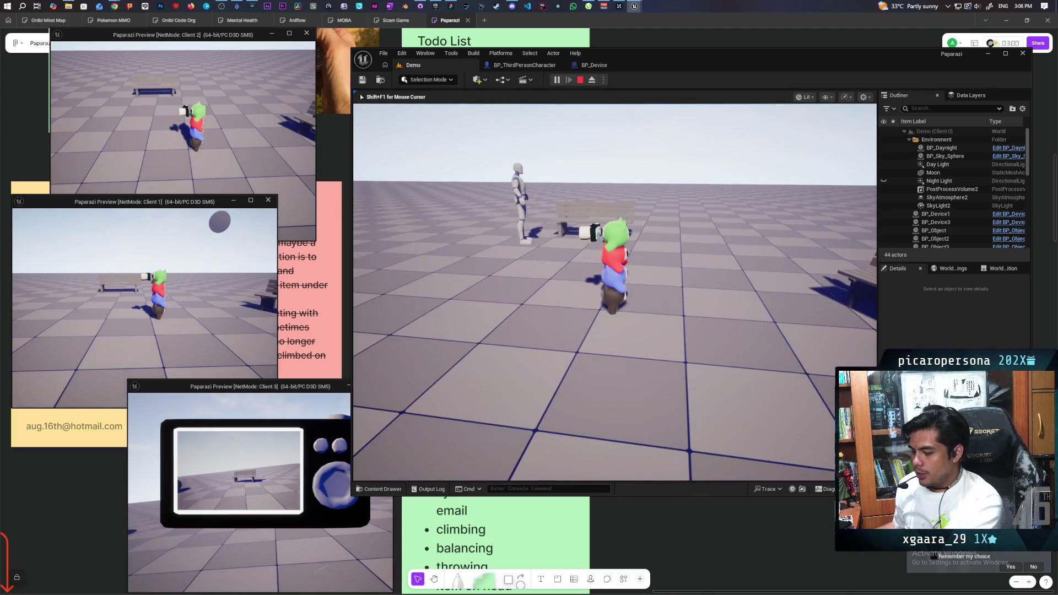
click(714, 543)
scroll(715, 542, down, 4)
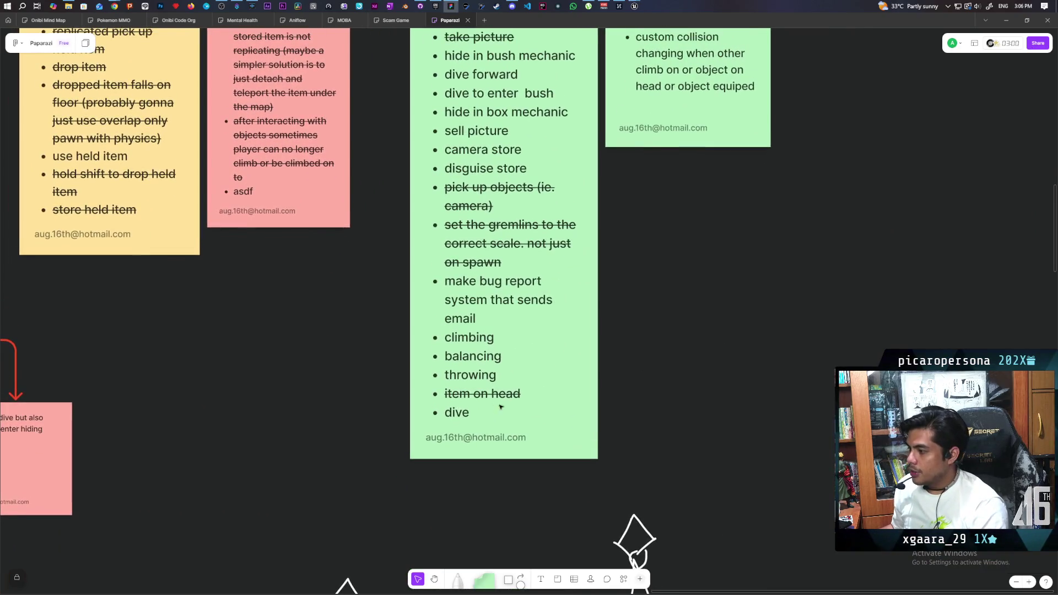
double_click(457, 413)
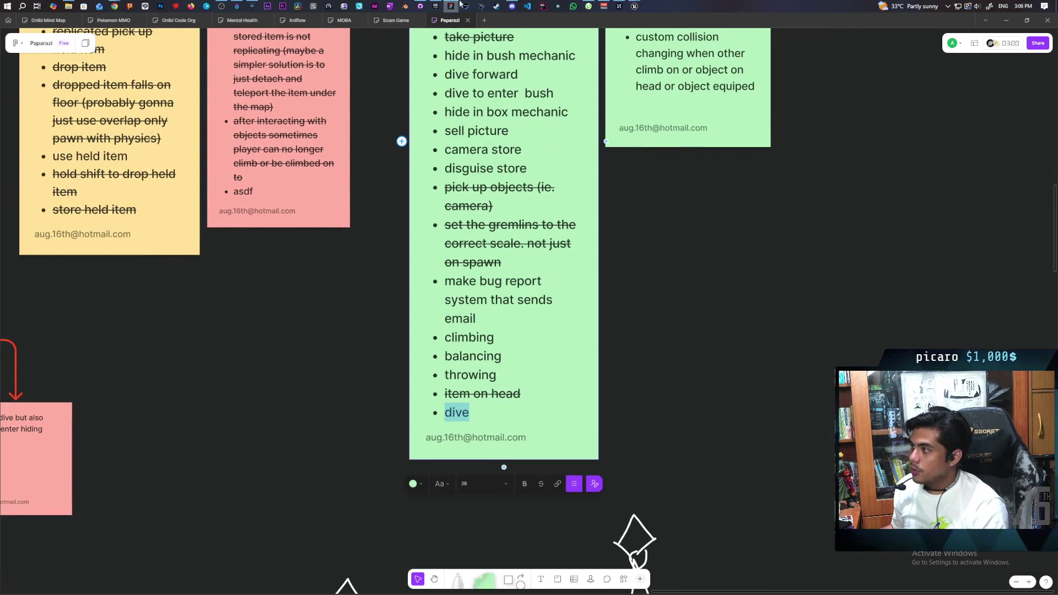
- Bring the main Paparazi editor and the Client 1 preview windows back to the front
click(634, 6)
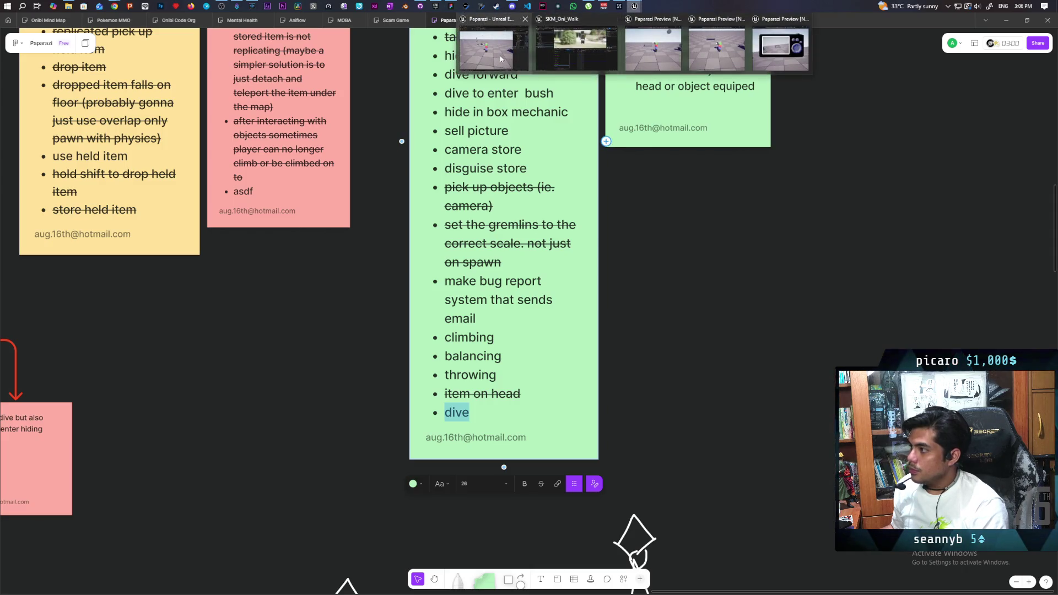
click(493, 49)
mouse_move(634, 6)
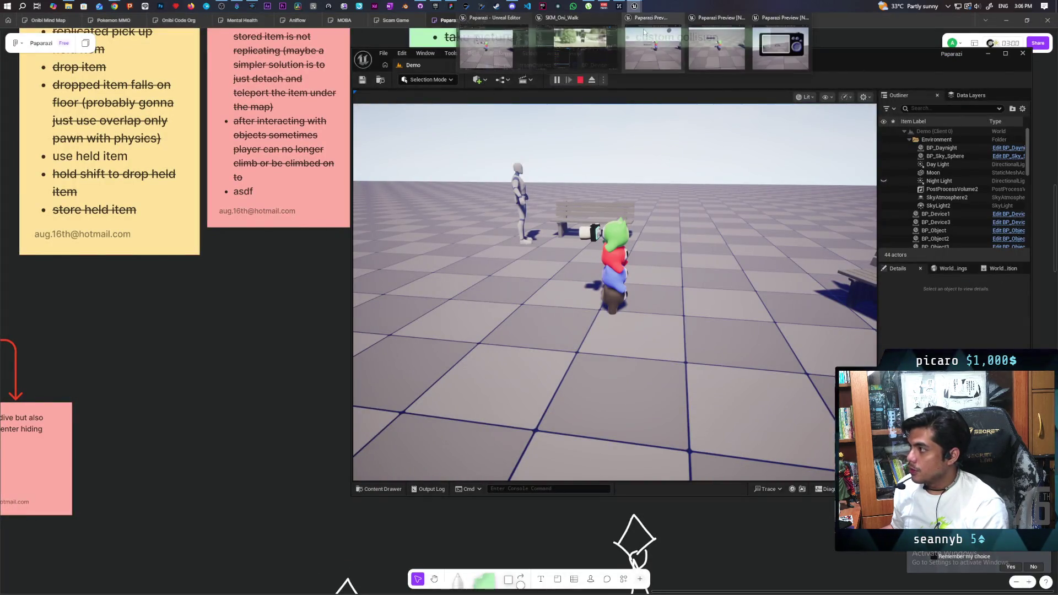
click(649, 52)
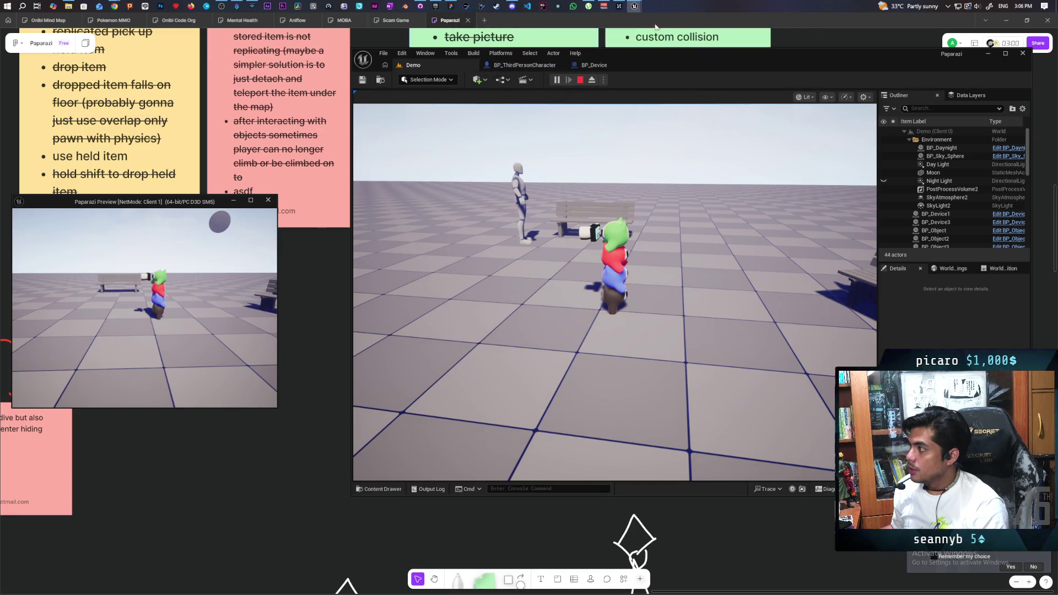
- Raise the Client 3 and Client 2 previews and take control of the character in-game
click(766, 48)
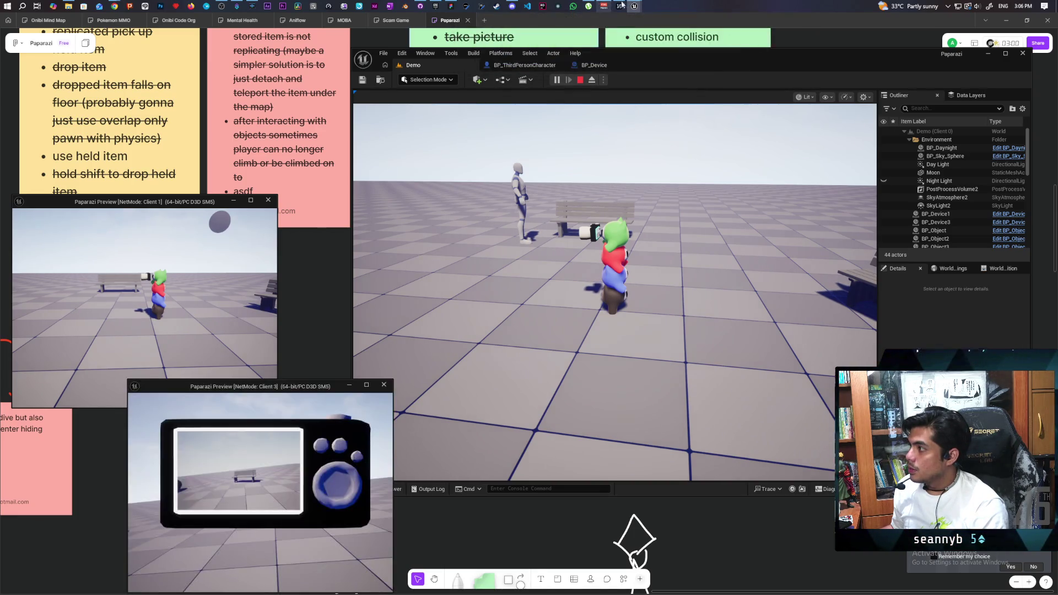
mouse_move(634, 6)
mouse_move(639, 7)
click(666, 47)
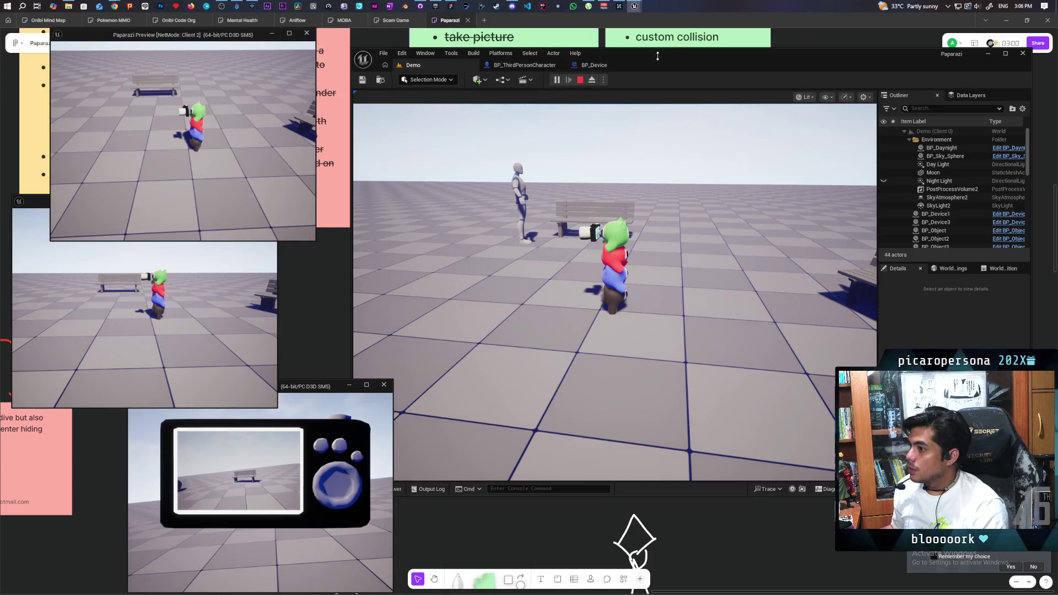
click(573, 206)
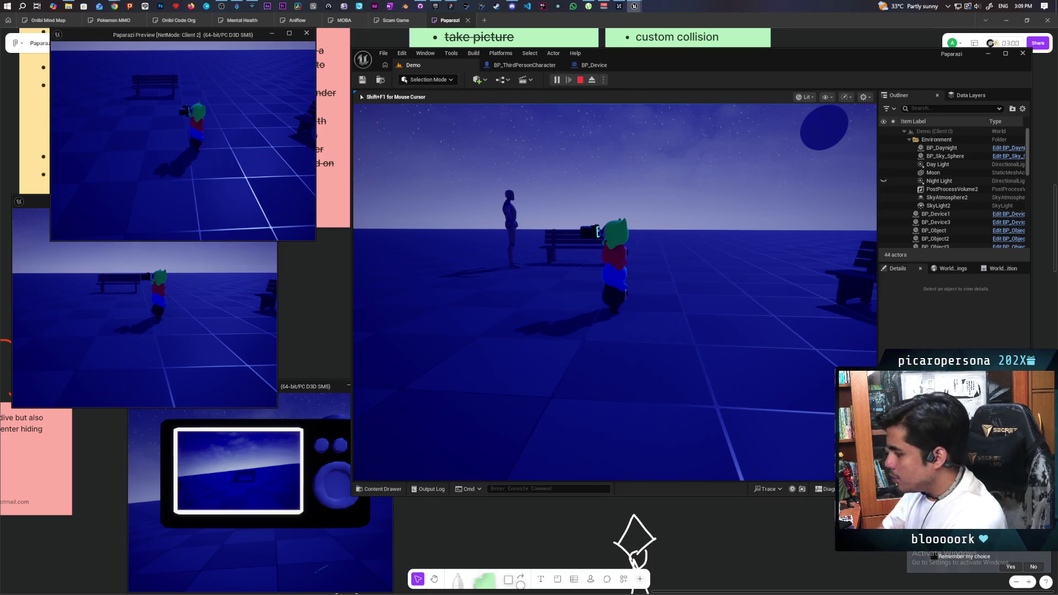
- Stop the play session and frame BP_Device1 in the level view, then switch to the planning board
key(Escape)
double_click(935, 214)
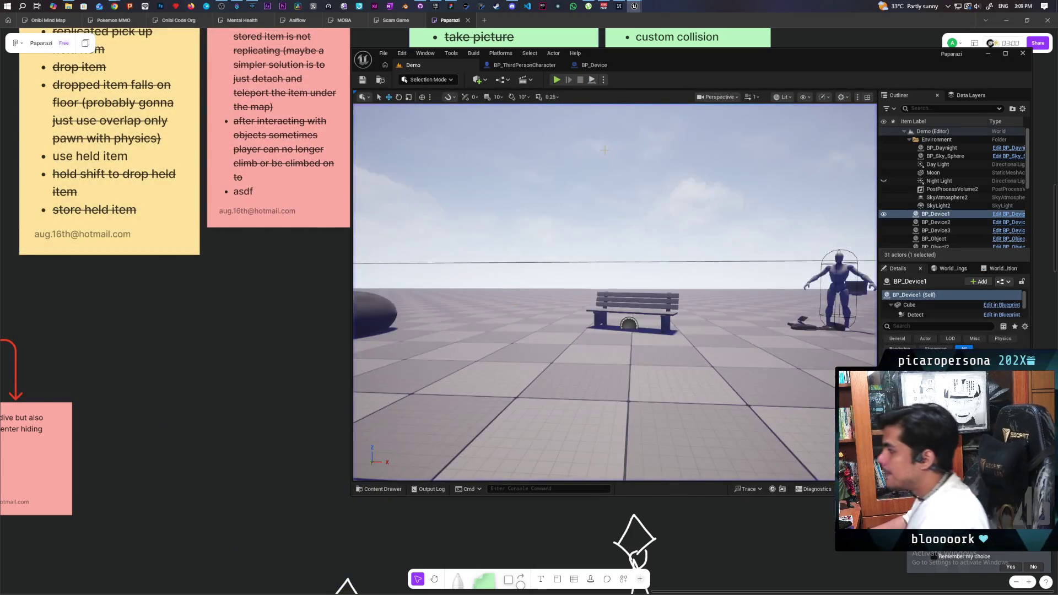
click(341, 298)
- Add an enlarged green sticky note beside the todo and bug notes
mouse_move(855, 298)
mouse_down()
mouse_move(594, 326)
mouse_move(610, 363)
mouse_move(611, 335)
mouse_move(635, 321)
mouse_move(647, 378)
mouse_move(746, 362)
mouse_move(879, 255)
mouse_up()
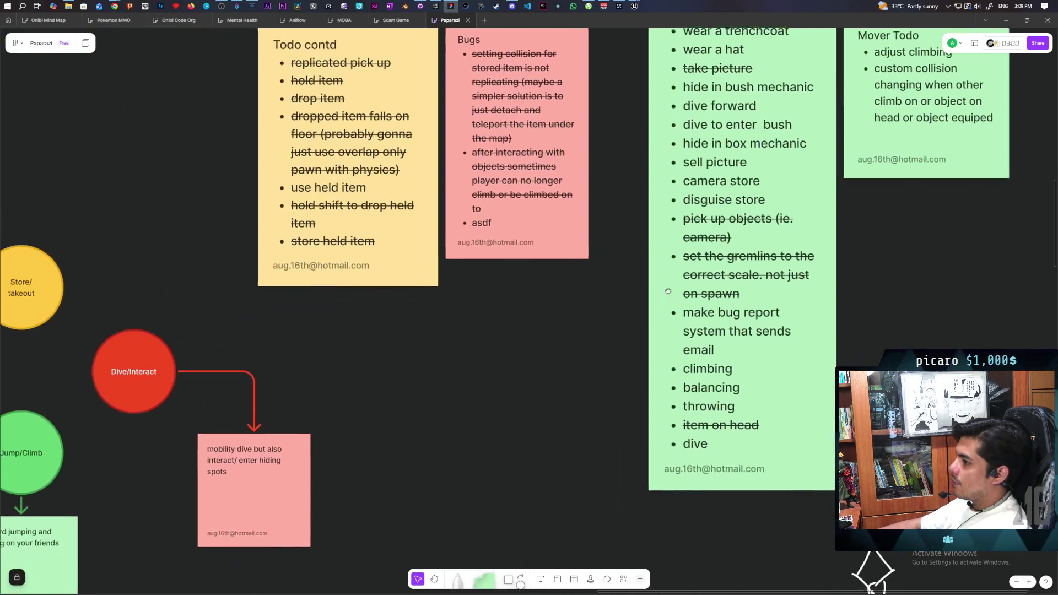
click(487, 579)
click(612, 374)
drag(611, 375, 667, 428)
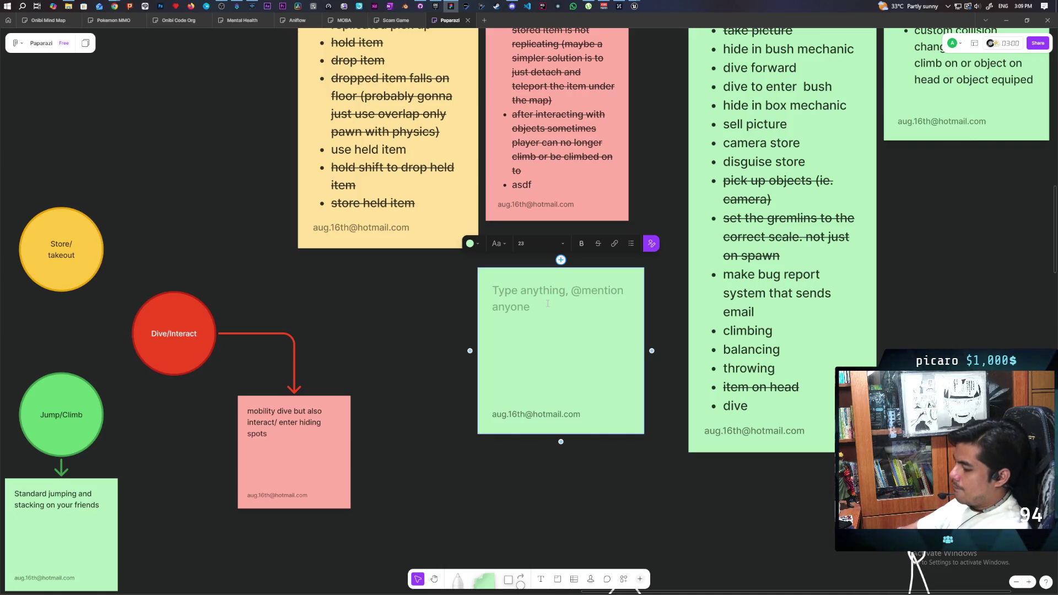
- Write 'Heist Locations' with bullets Bank, Museum, Art Gallery, then return to the Unreal editor
text(Heist Locai)
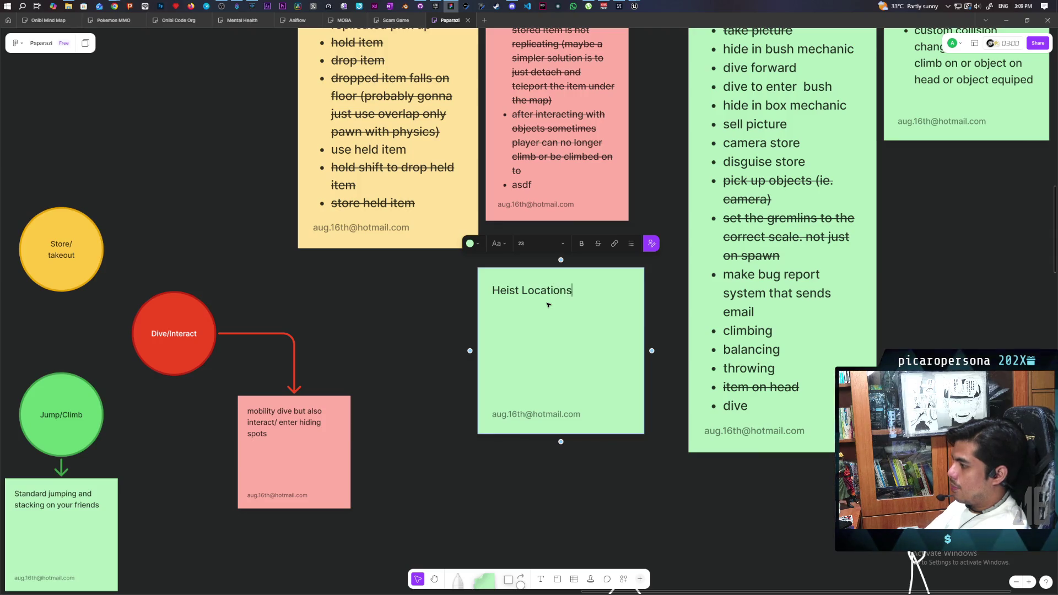
key(Return)
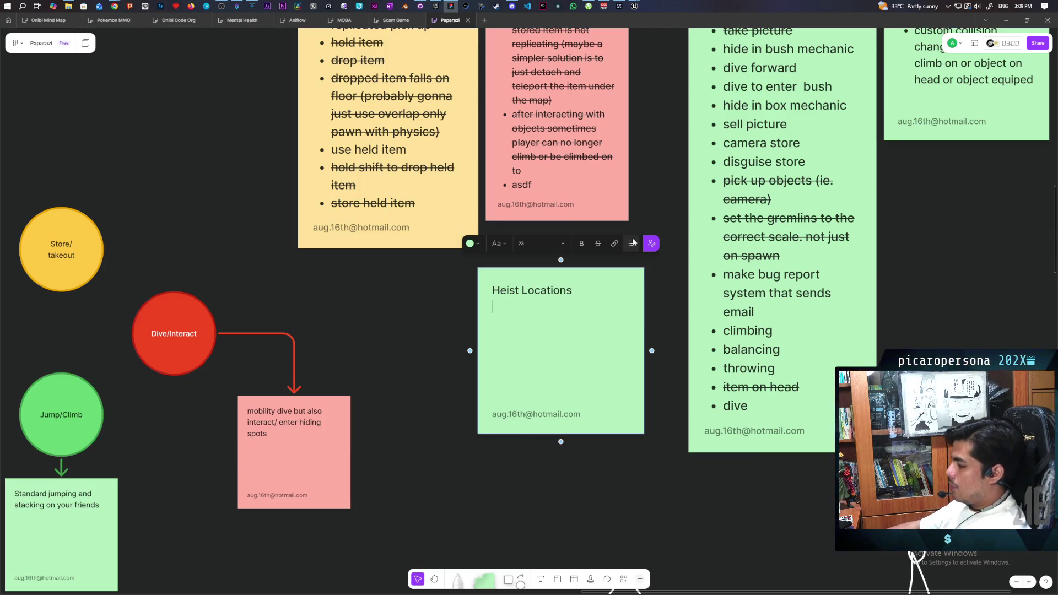
click(631, 243)
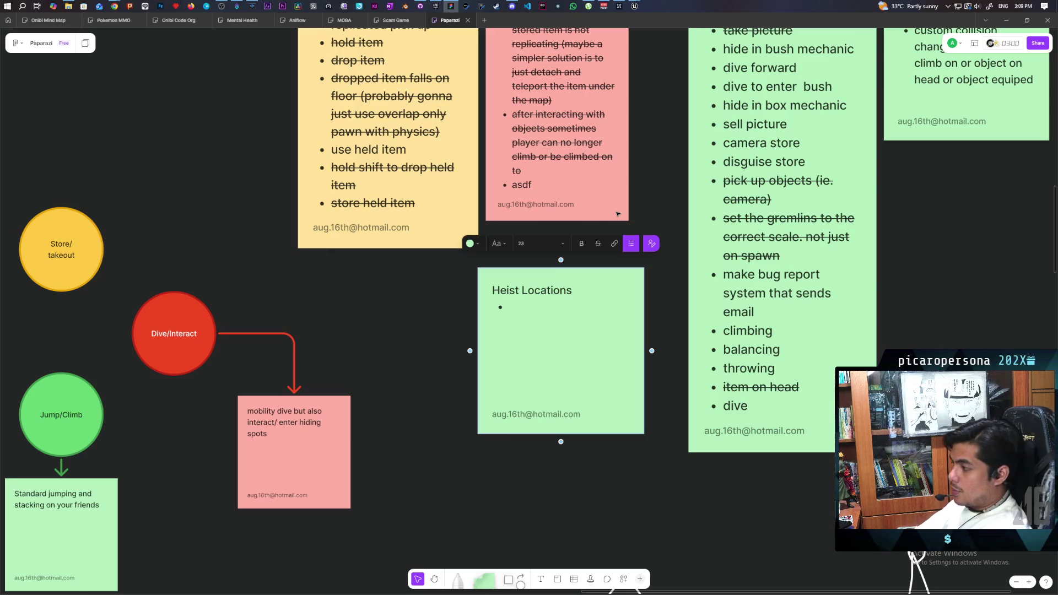
text(BankMuseum)
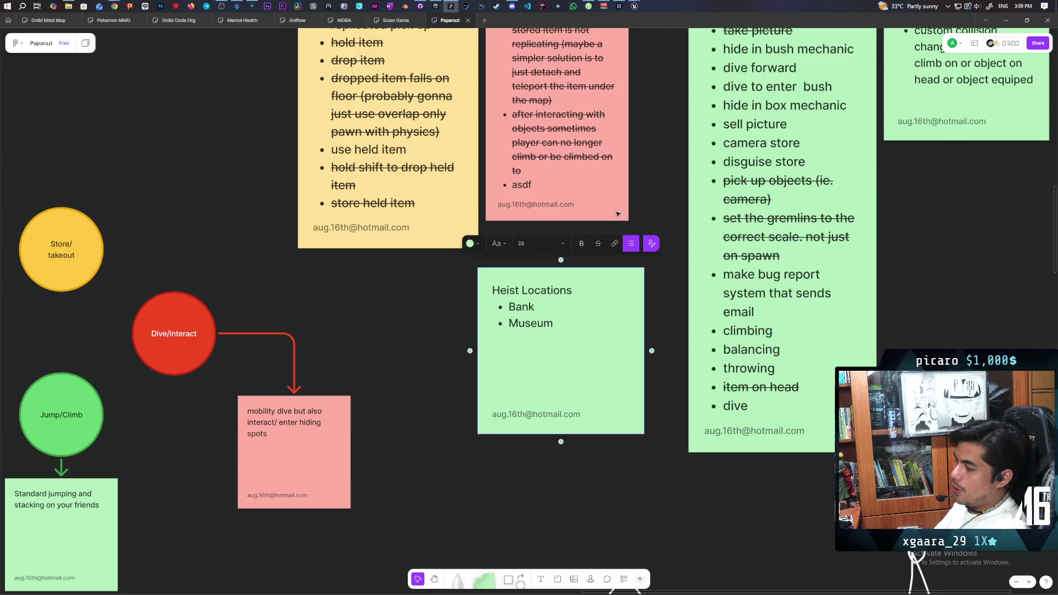
key(Return)
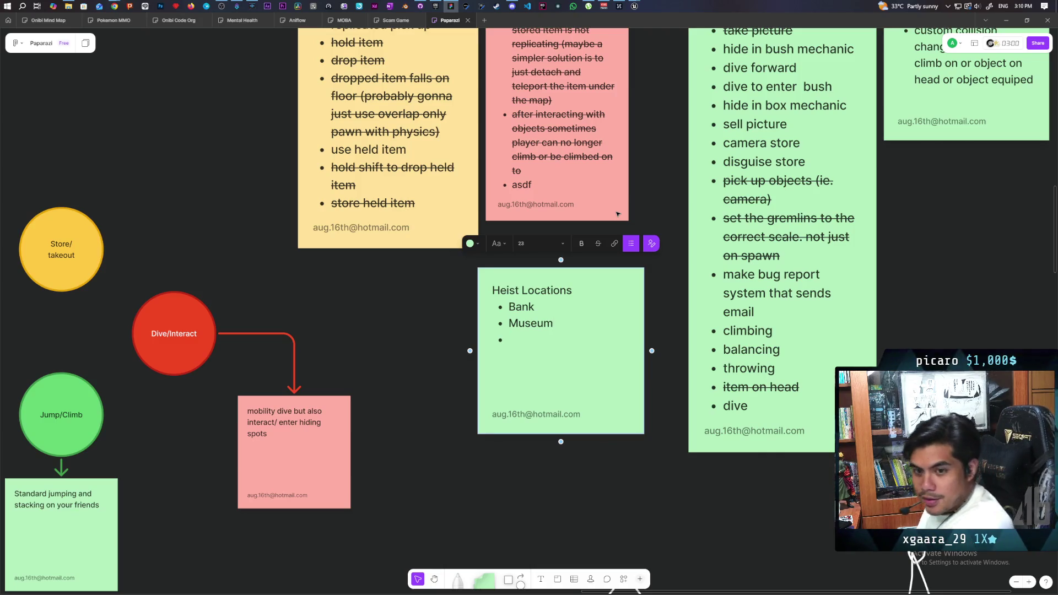
text(Art Gak)
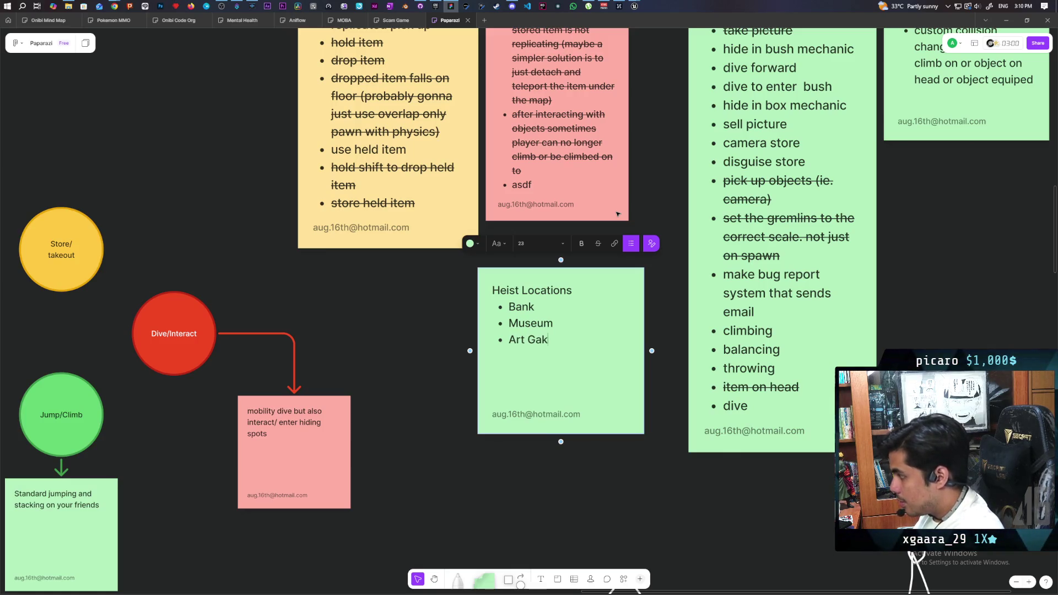
text(y)
key(Return)
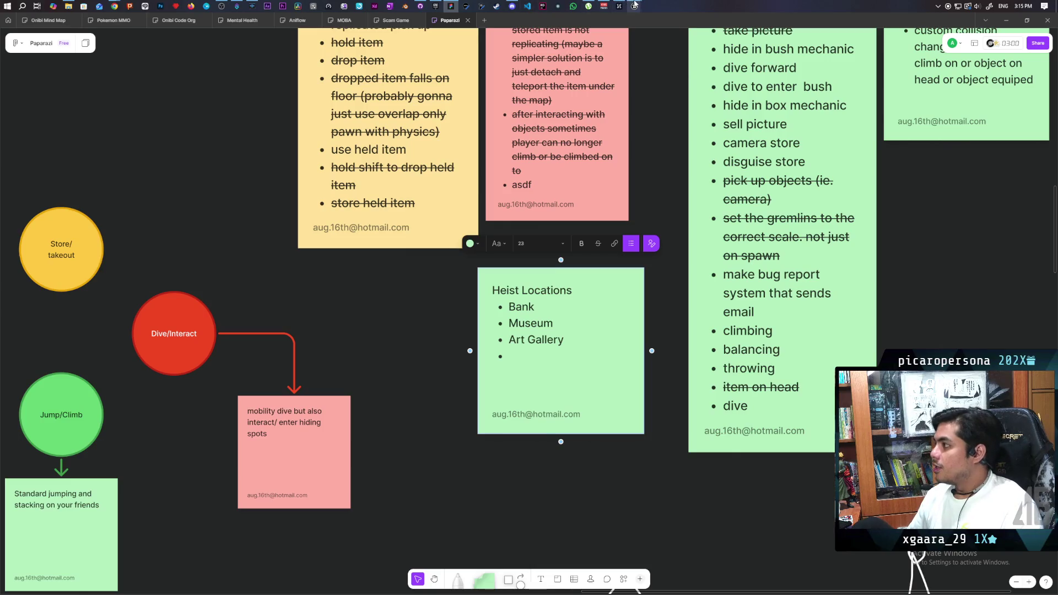
mouse_move(634, 5)
click(606, 48)
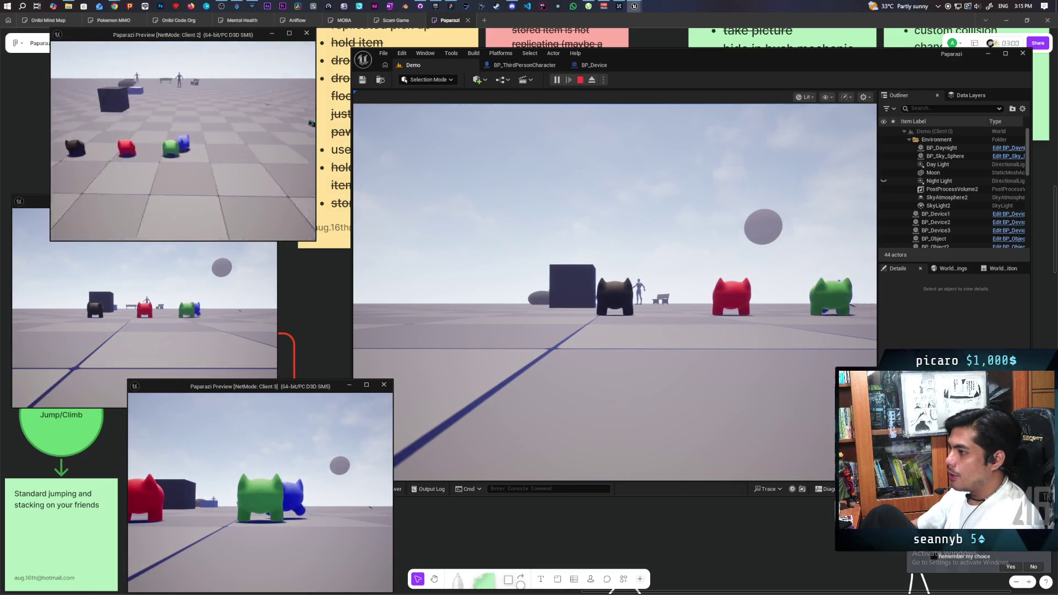
- Line up the blue character and jump the red one onto its head
key(w)
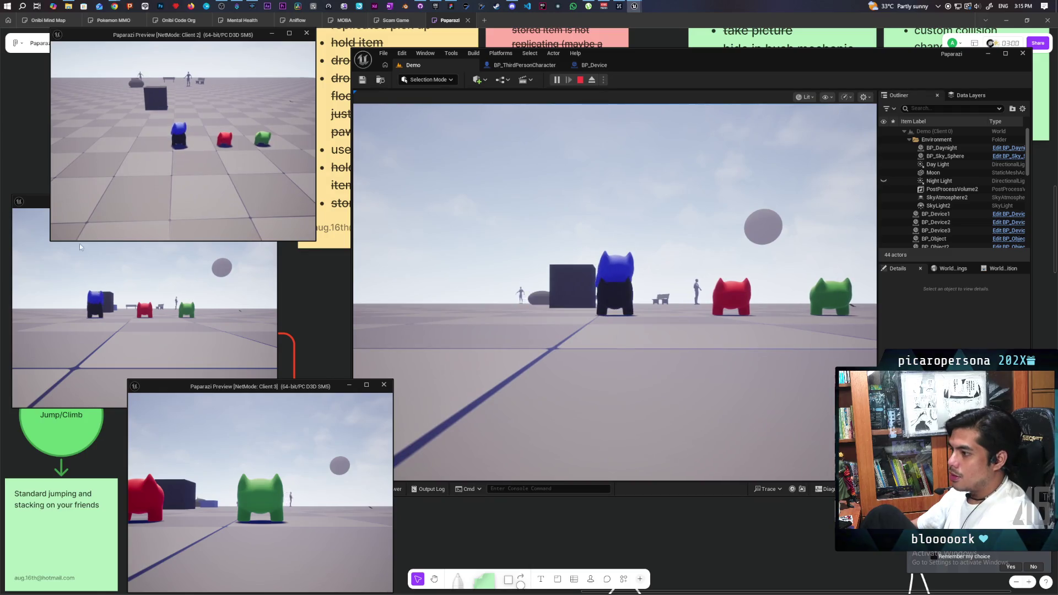
click(79, 243)
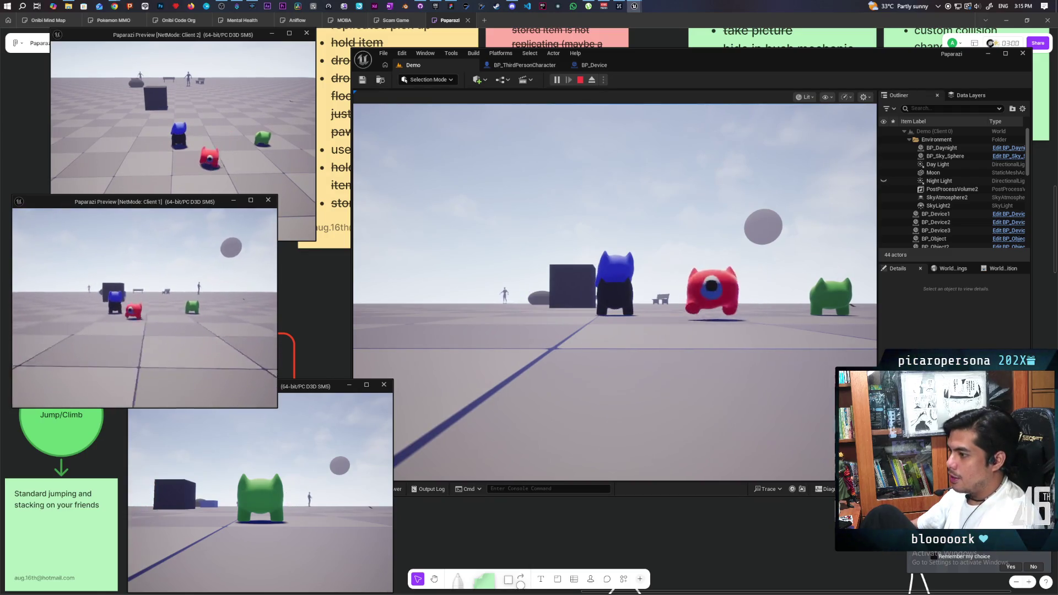
key(w)
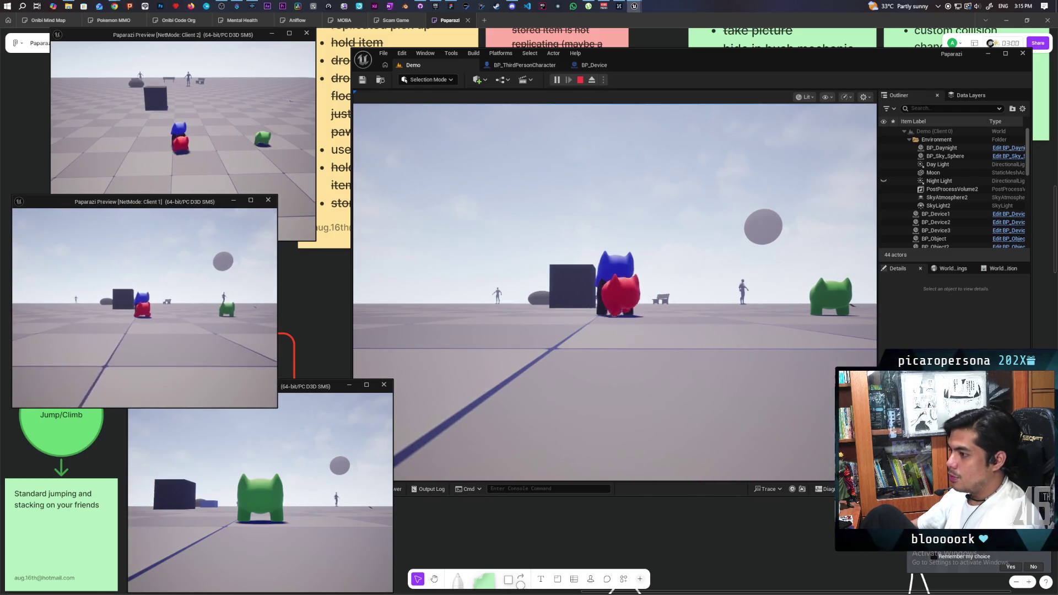
key(space)
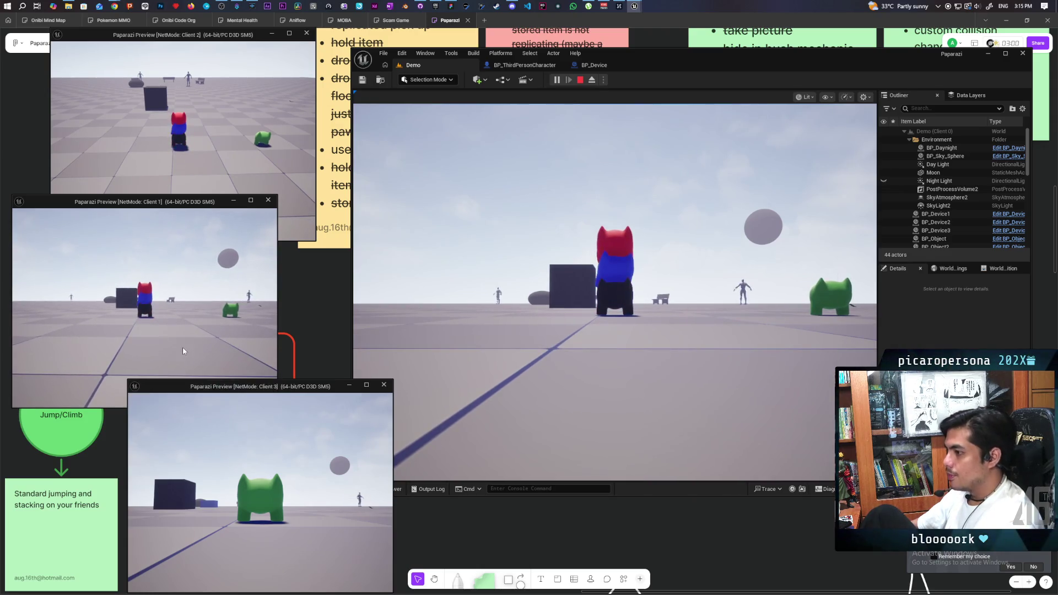
- Walk the green character up and jump it onto the red one's head, then retake the main view
click(386, 353)
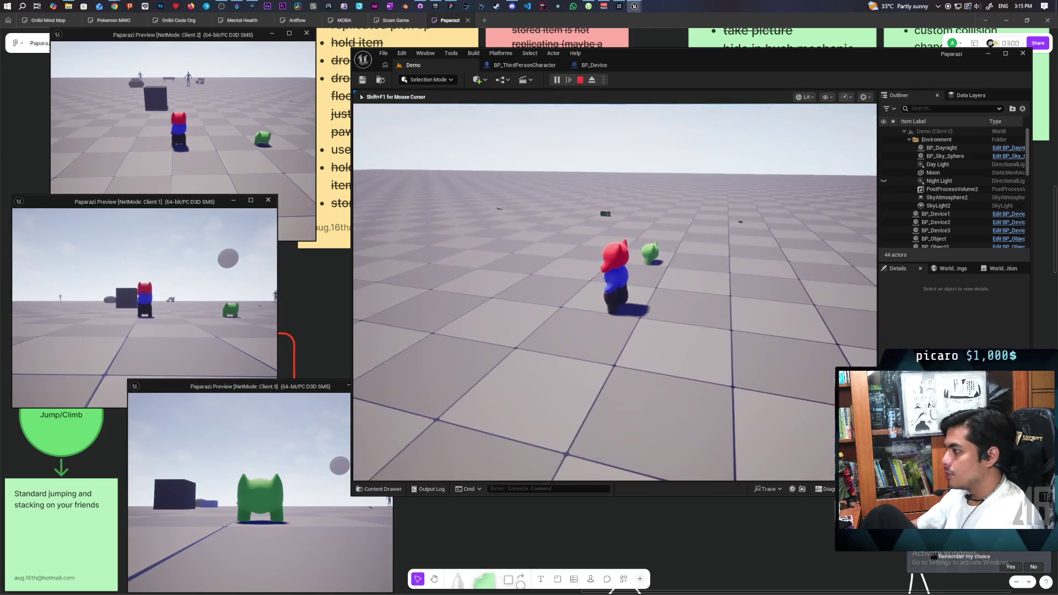
key(alt+Tab)
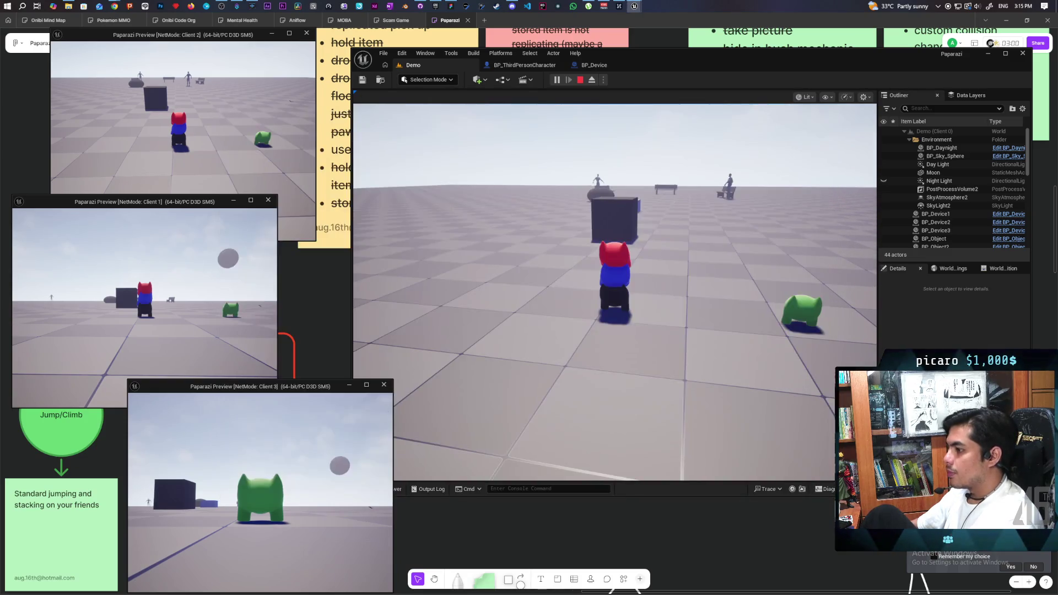
key(w)
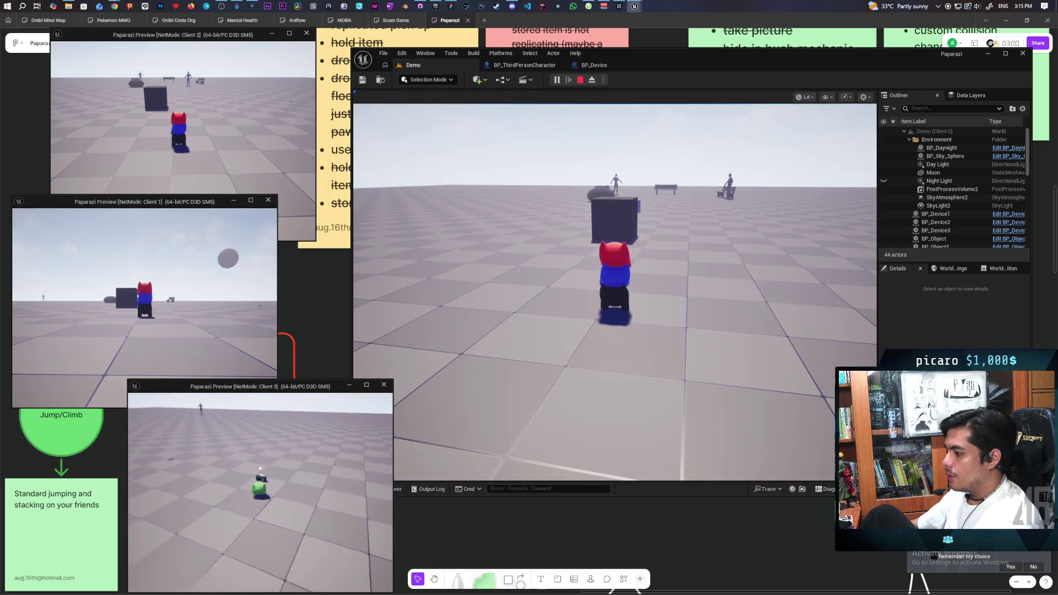
key(w)
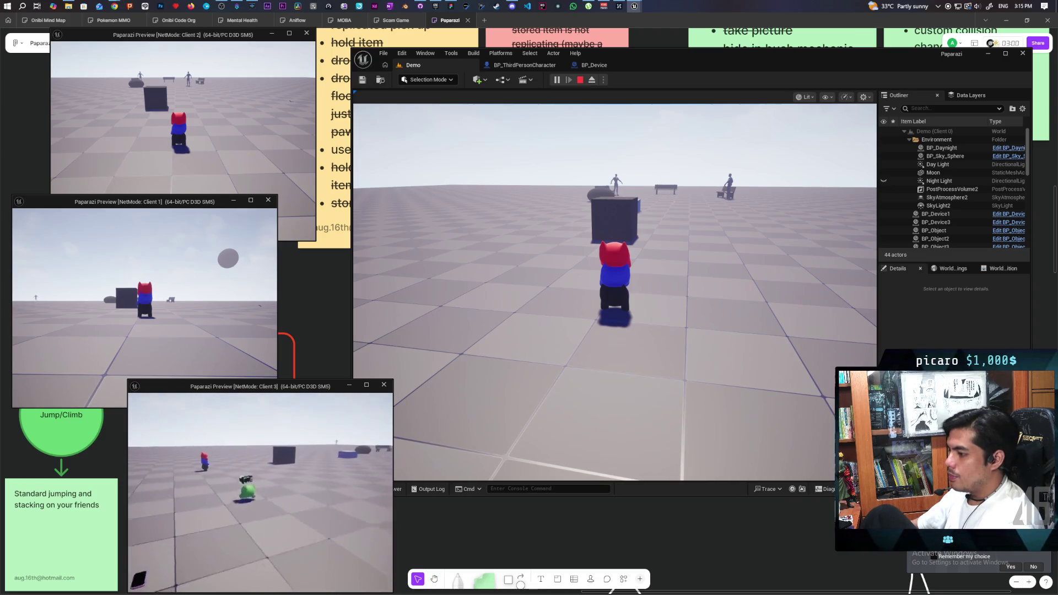
key(w)
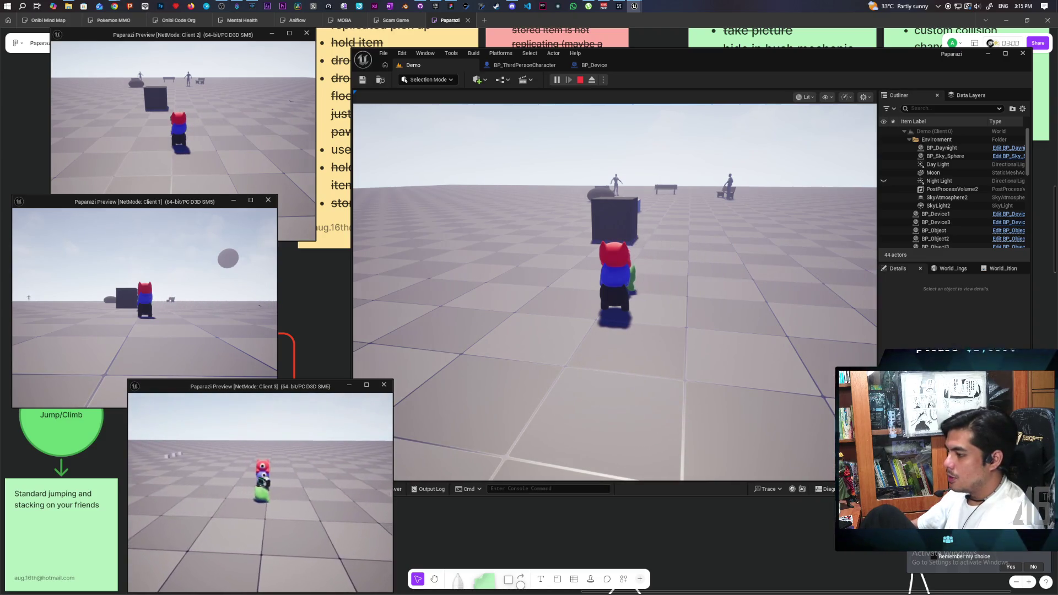
key(space)
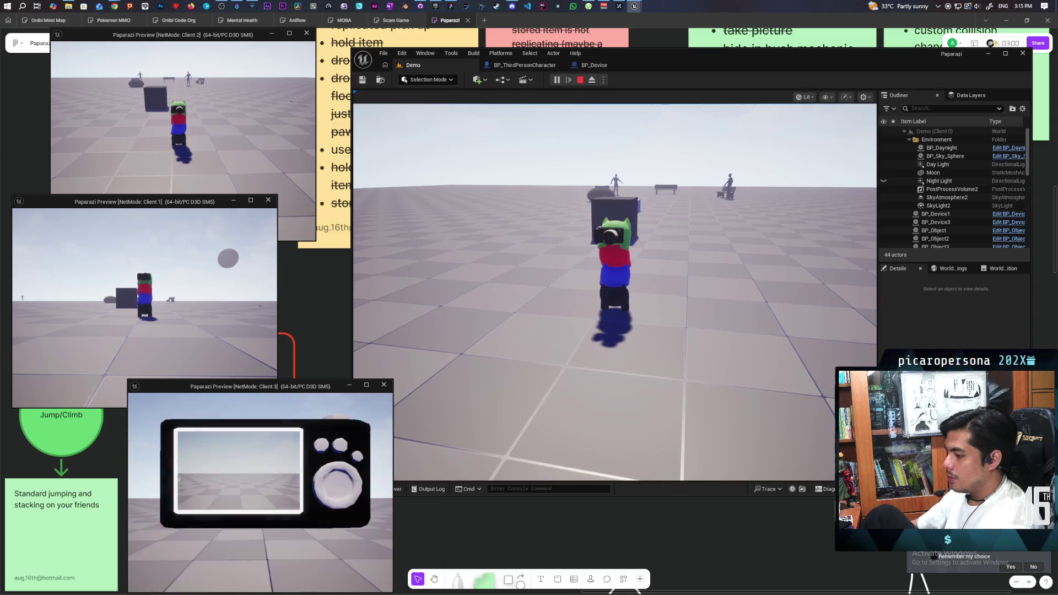
click(485, 482)
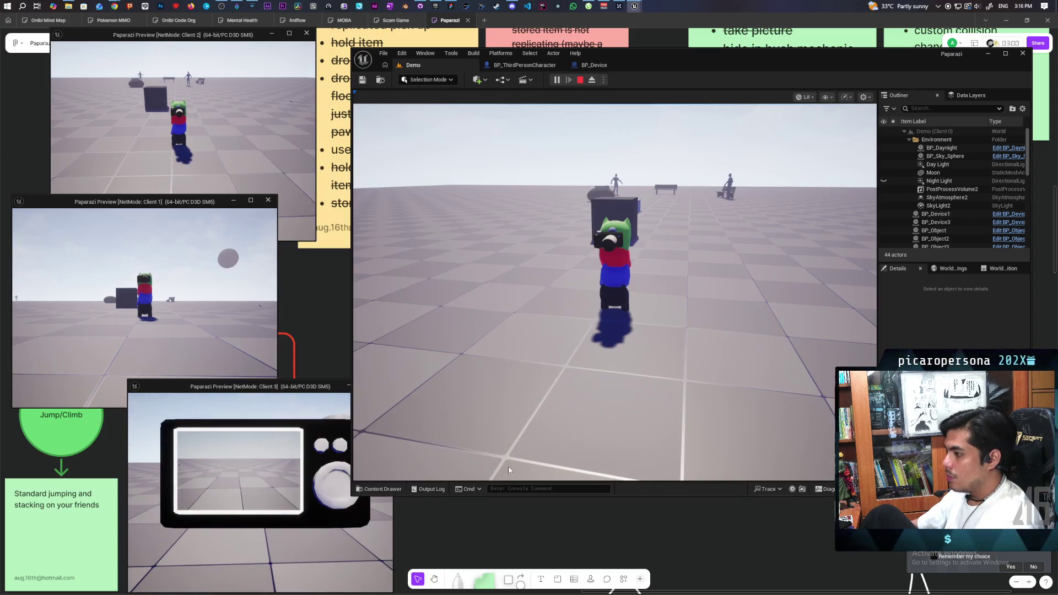
click(485, 478)
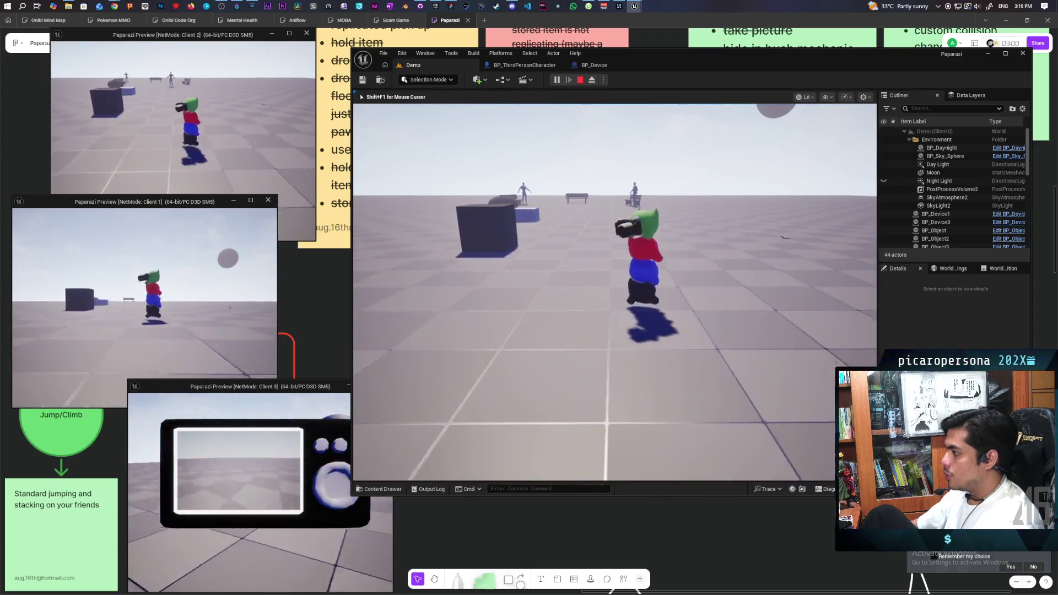
- Keep turning the stacked main character around while the scene shifts to dark blue night
key(a)
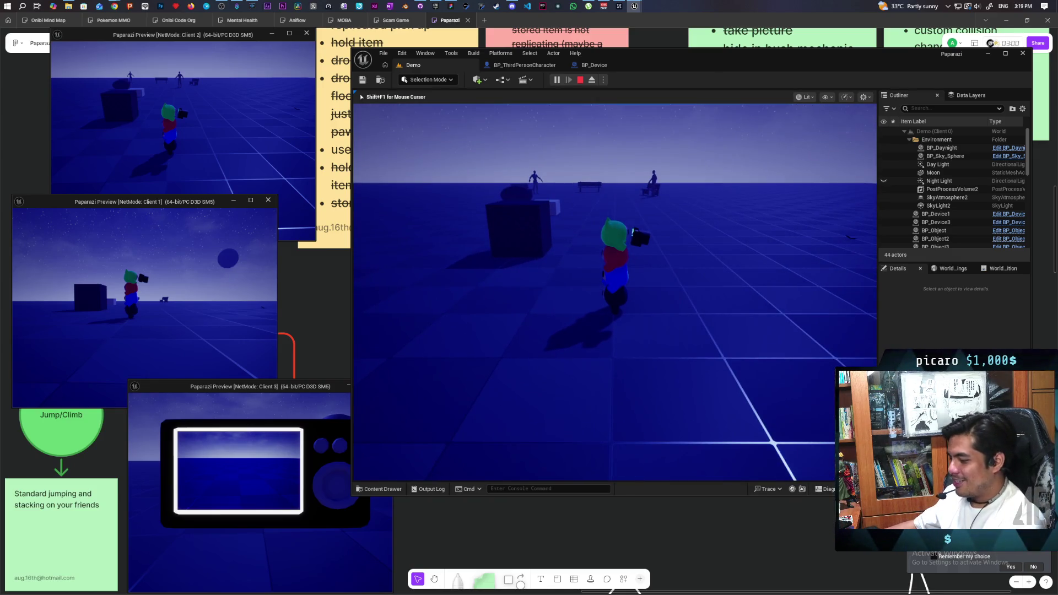
- Release the game's mouse capture while the session returns to daylight
key(alt+Tab)
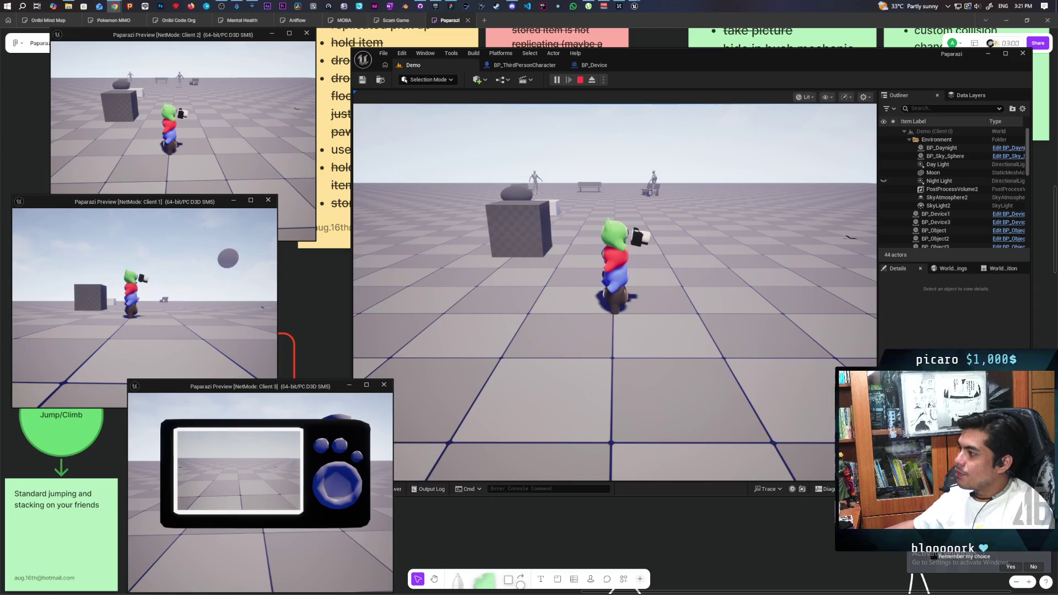
- Walk the character stack up to the dark cube and eject from the player with F8
click(614, 292)
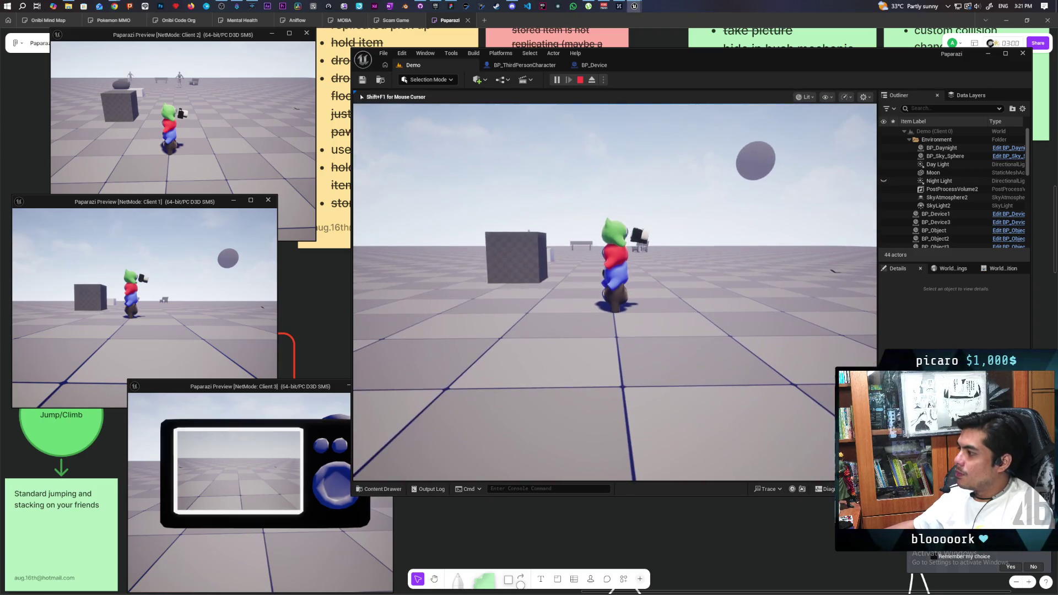
key(w)
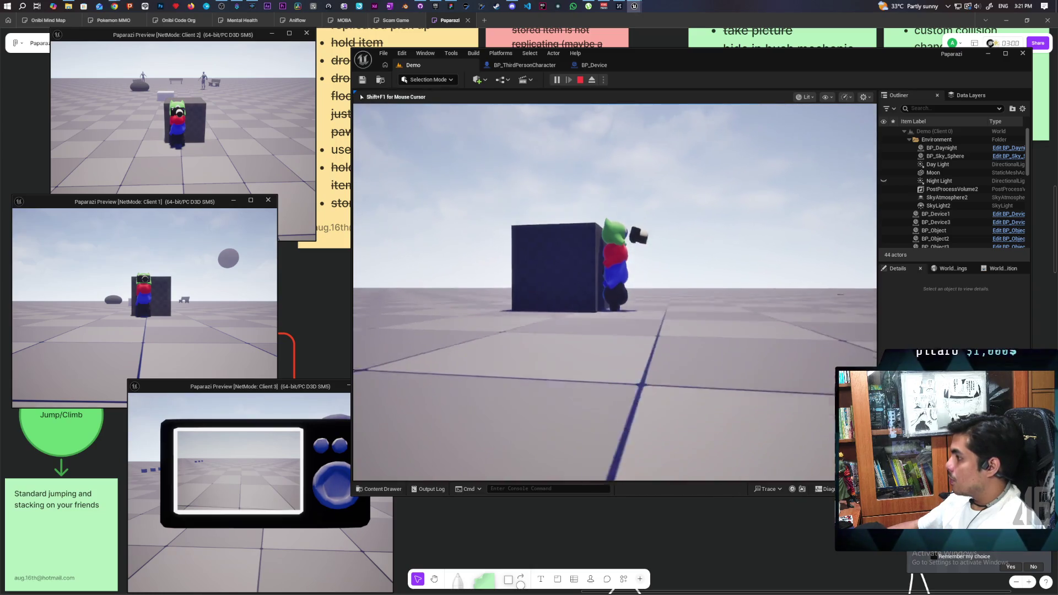
key(F8)
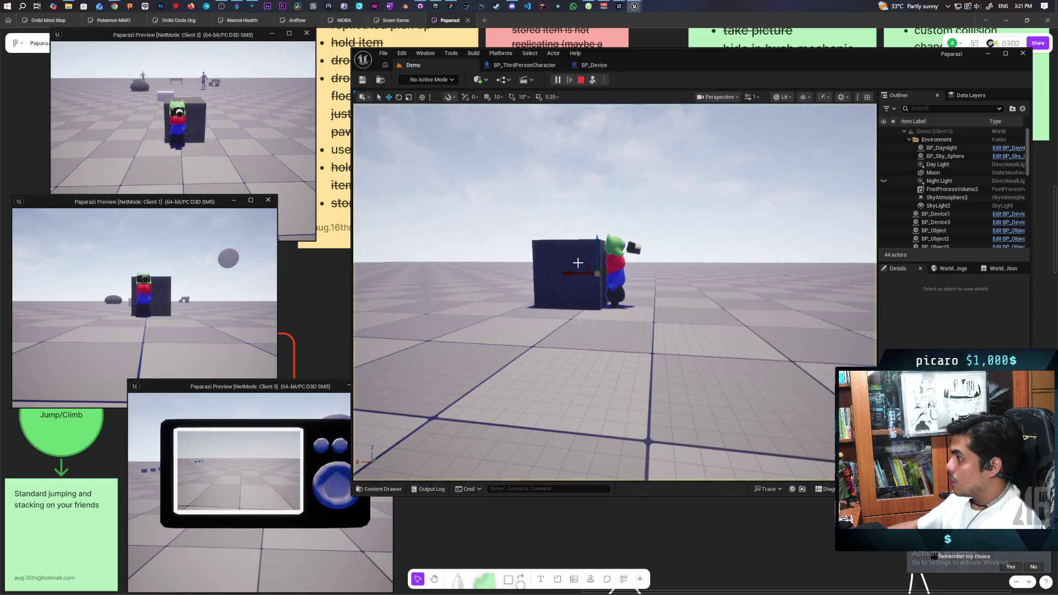
- Stop the play session and sink the blue cube partly below the floor
click(577, 263)
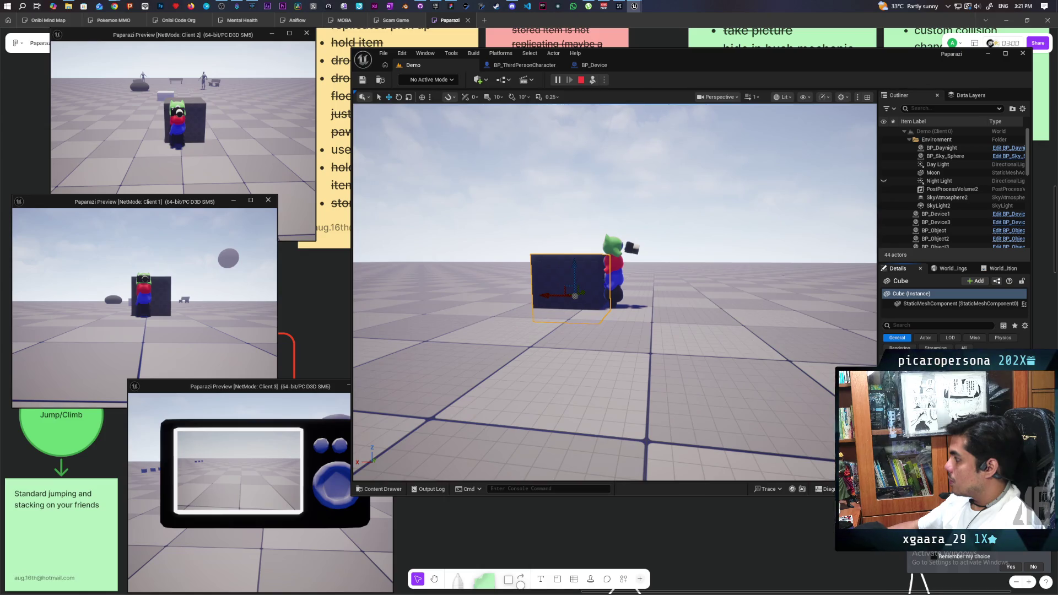
click(592, 80)
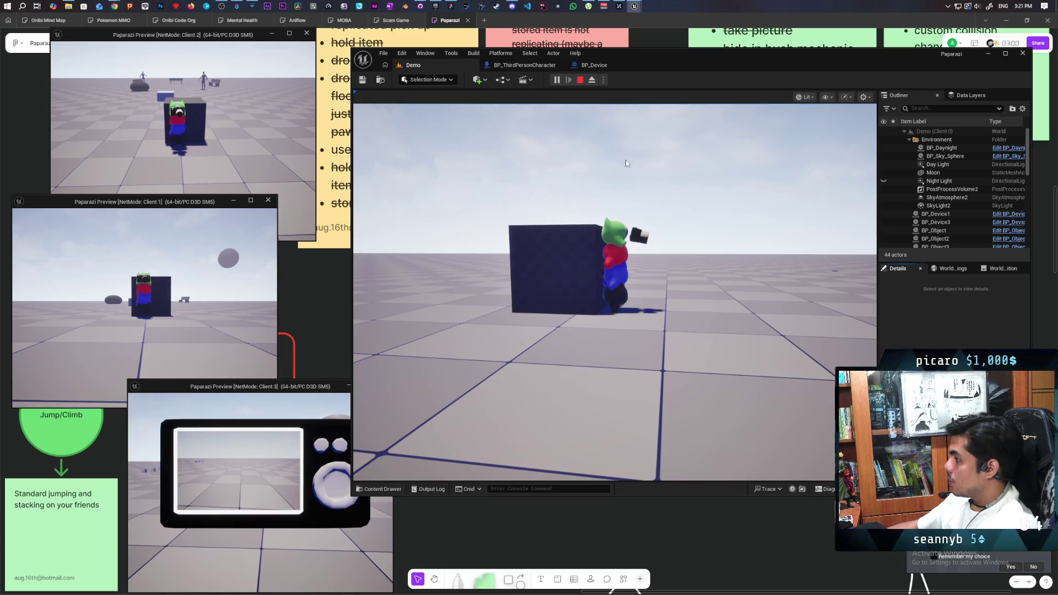
click(580, 80)
drag(610, 267, 535, 275)
click(534, 274)
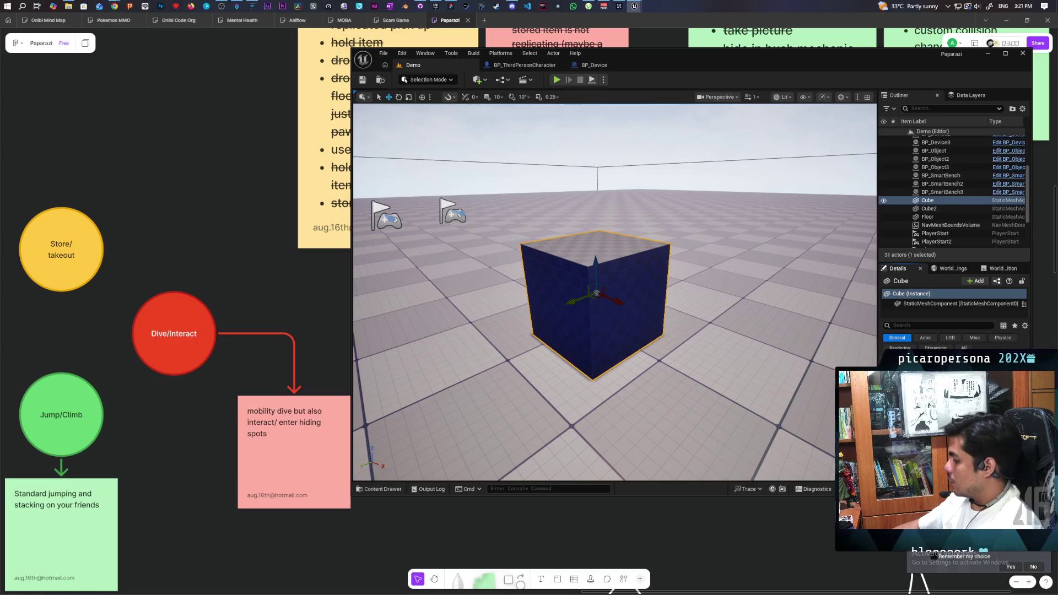
key(End)
- Locate the BP_ObjectBase asset in the Content Browser from the existing BP_Object item
mouse_move(691, 329)
mouse_down()
mouse_move(741, 331)
mouse_move(669, 332)
mouse_up()
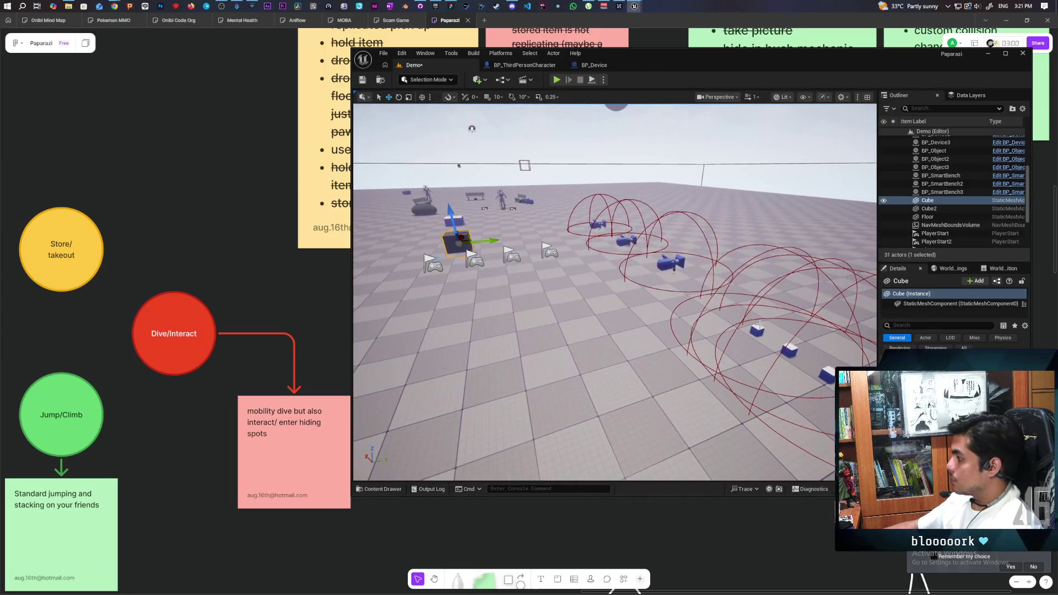
click(757, 328)
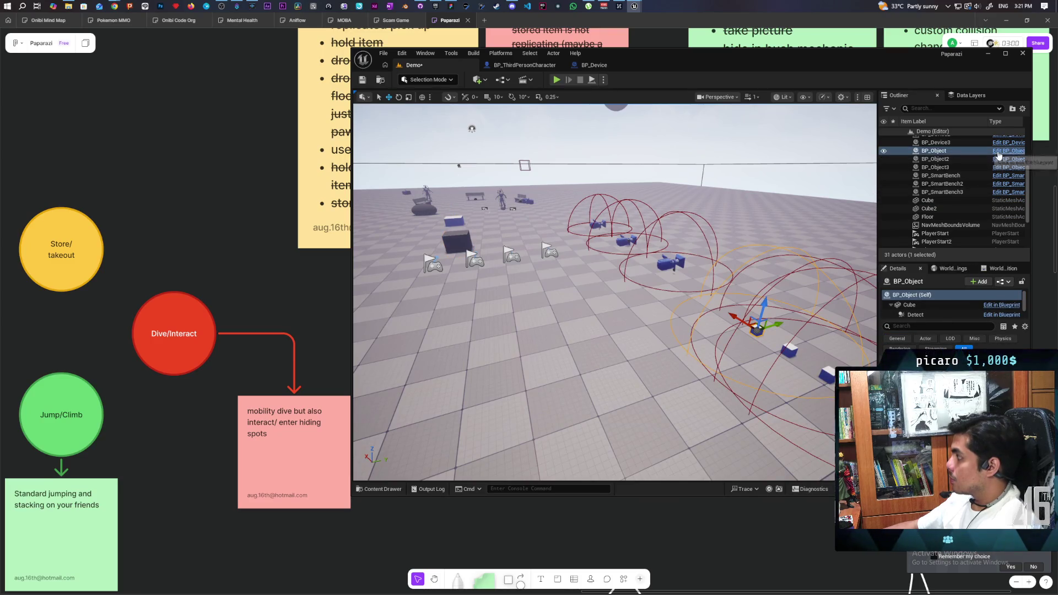
key(ctrl+b)
drag(754, 331, 725, 330)
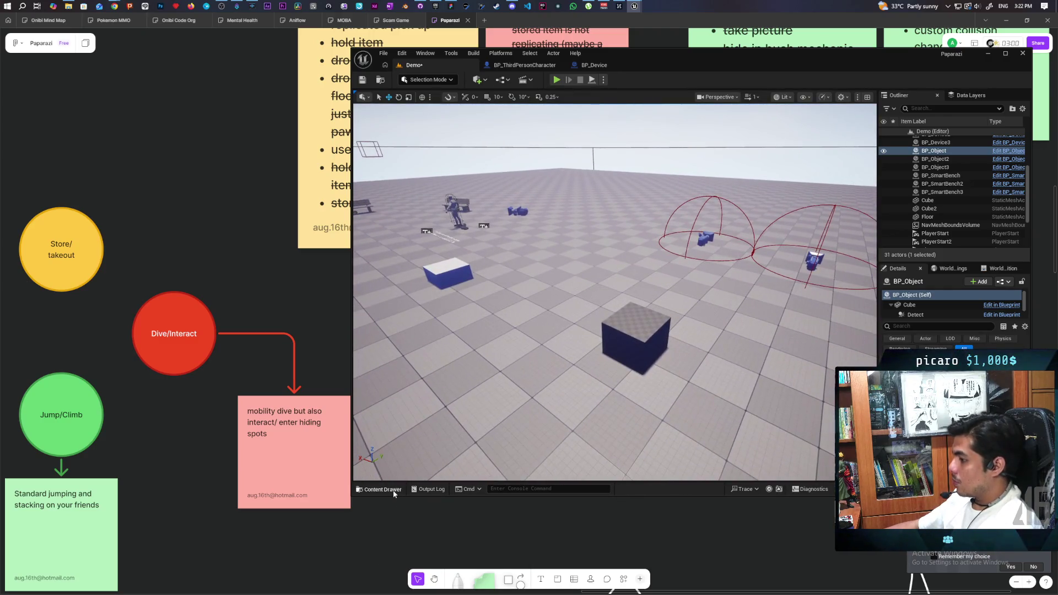
- Drop a BP_ObjectBase item onto the cube, settle it on top, and save the level
click(395, 490)
mouse_move(552, 389)
mouse_down()
mouse_move(656, 310)
mouse_move(644, 312)
mouse_up()
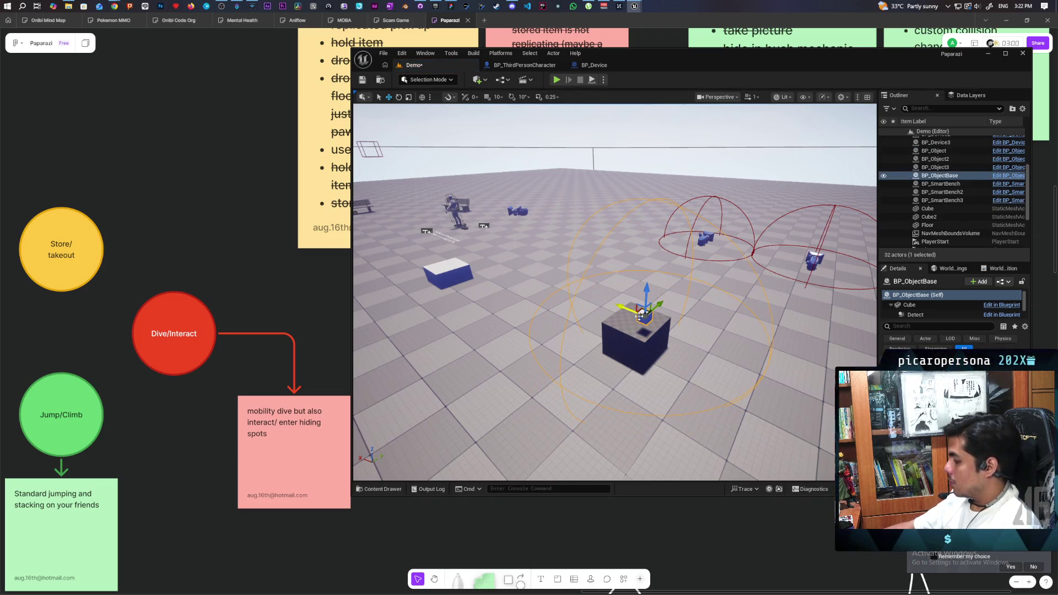
key(End)
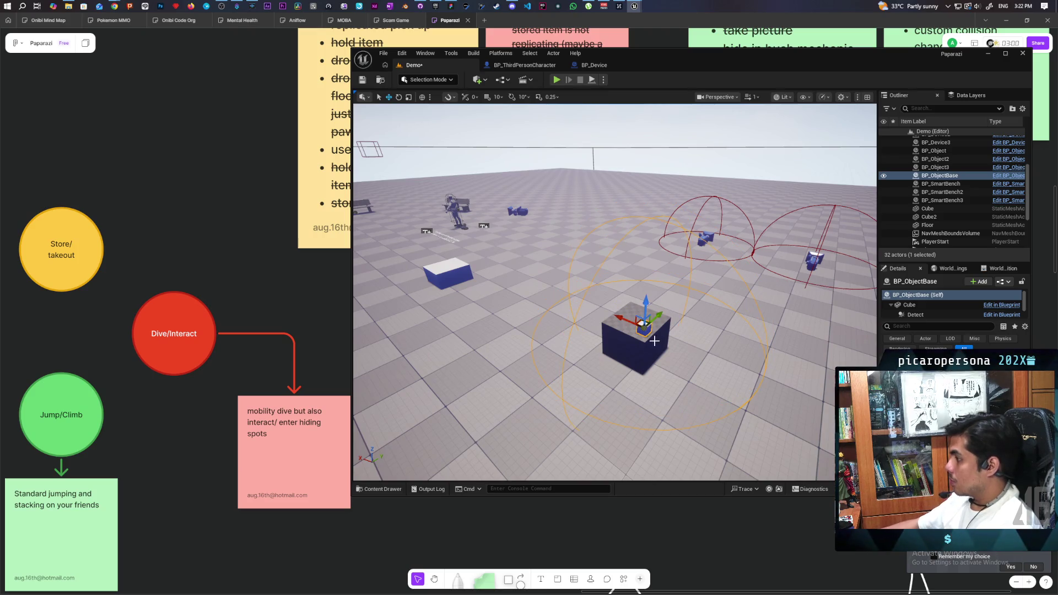
key(f)
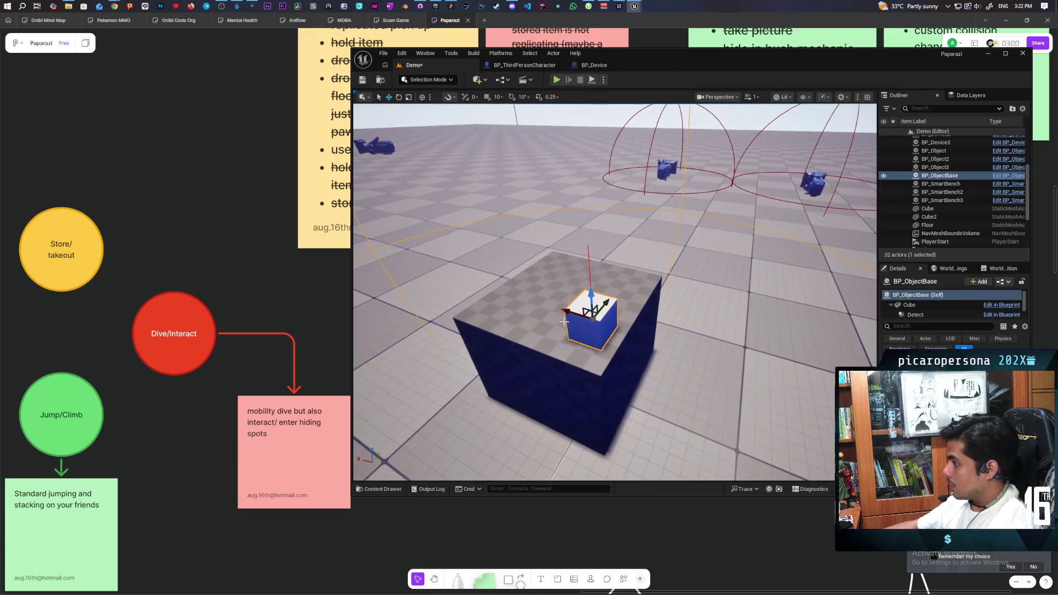
drag(561, 310, 571, 313)
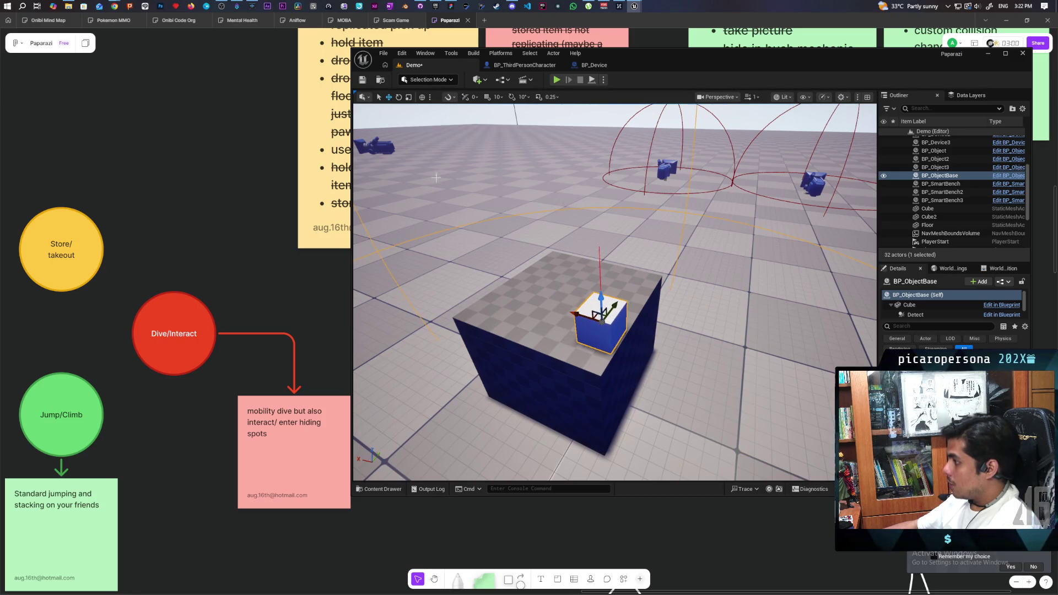
click(362, 80)
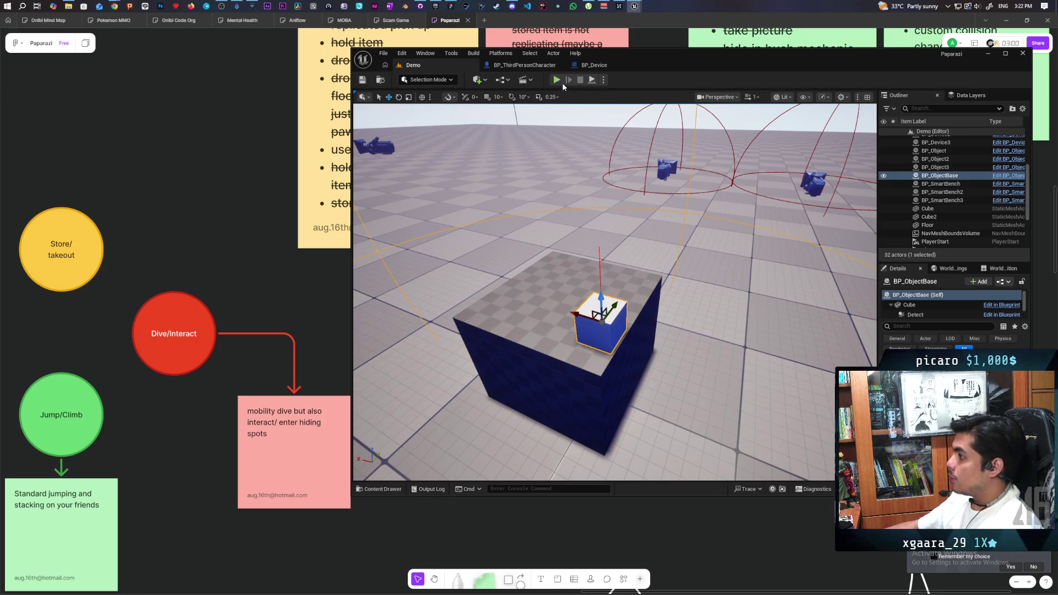
key(alt+p)
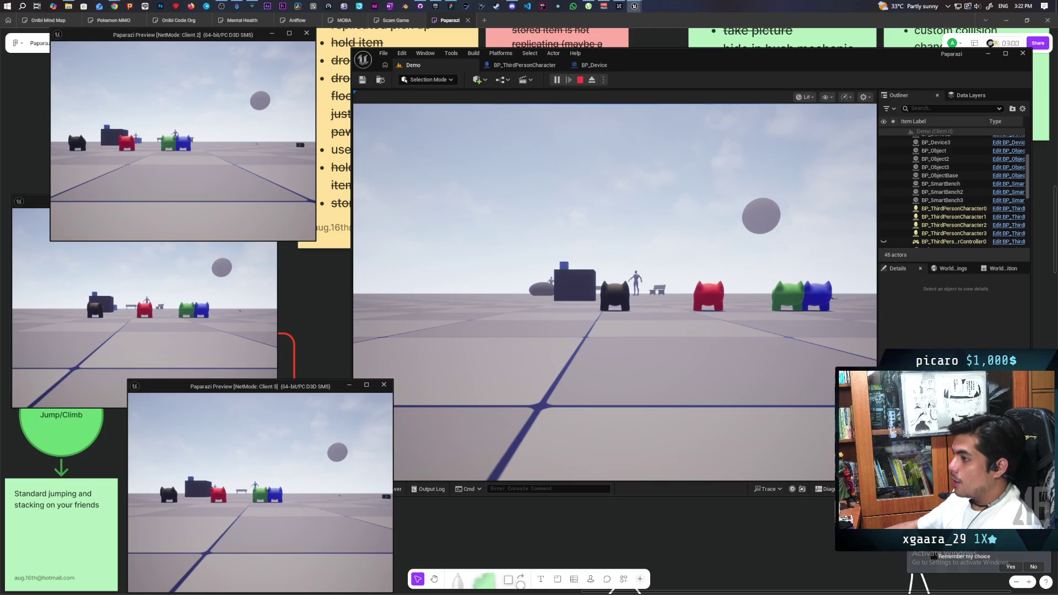
- Jump the blue character onto the black one, then the red one onto the stack
click(250, 234)
key(a)
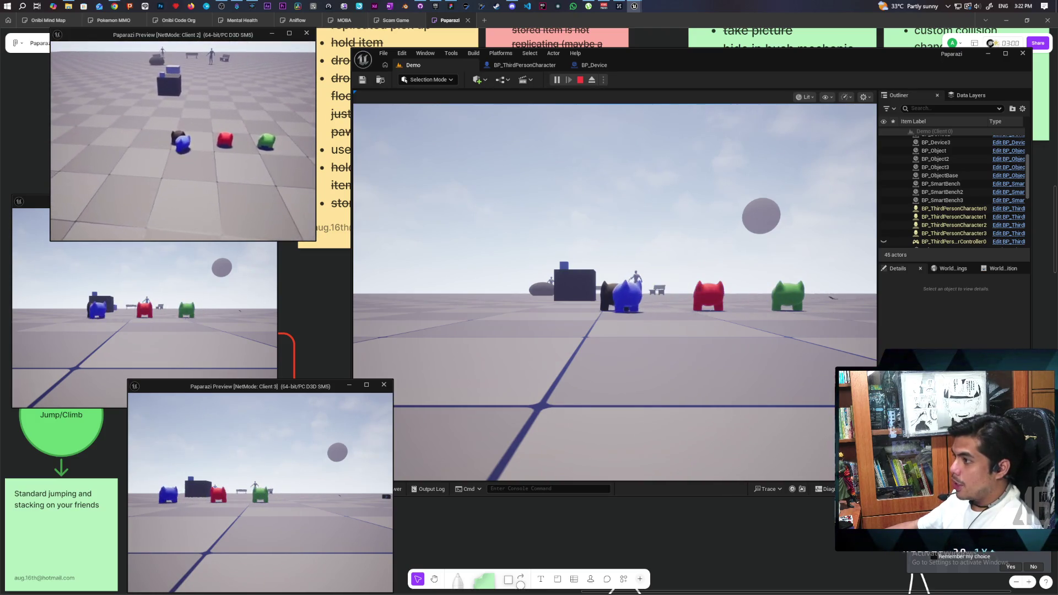
key(space)
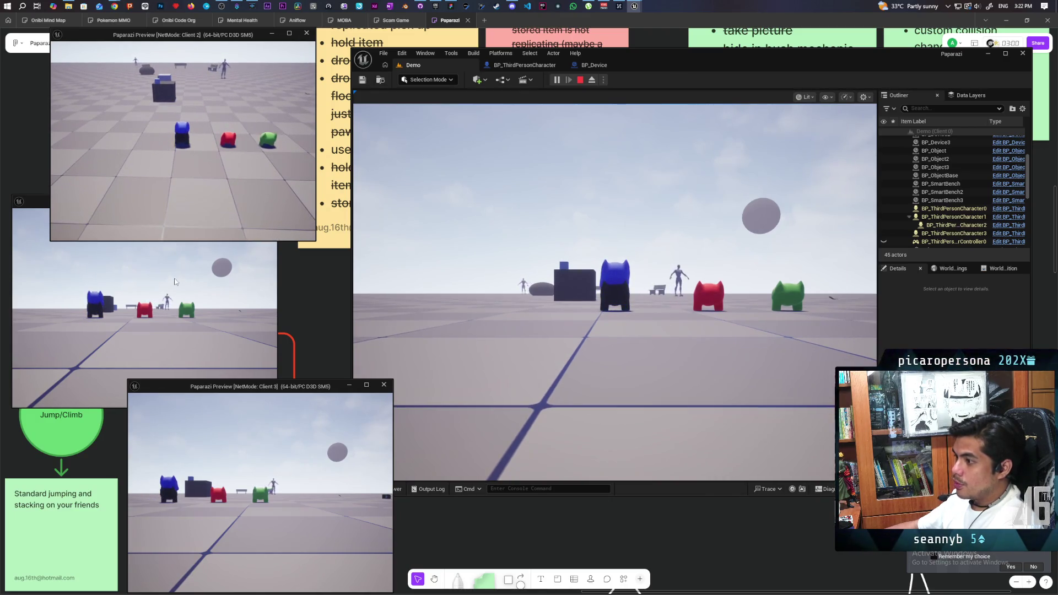
click(165, 308)
key(w)
key(space)
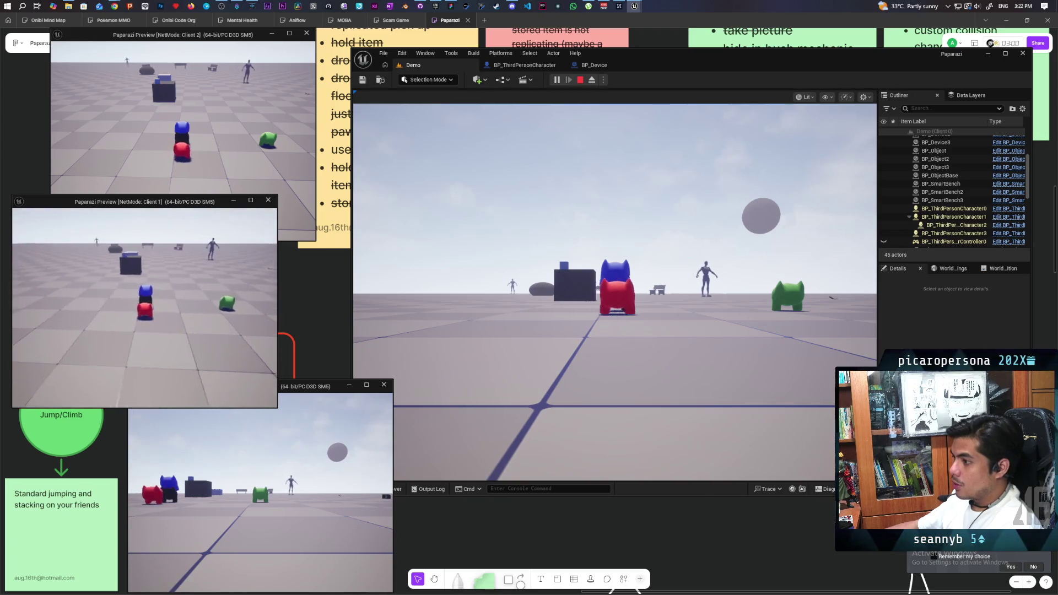
- Jump the green character onto the top and walk the whole stack toward the dark box
click(331, 523)
key(w)
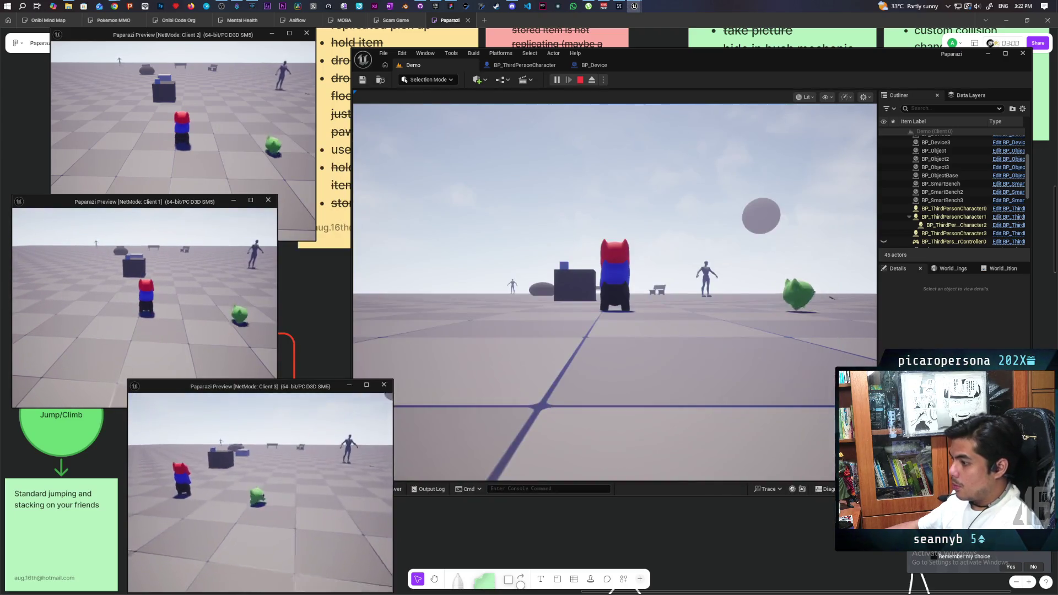
key(w)
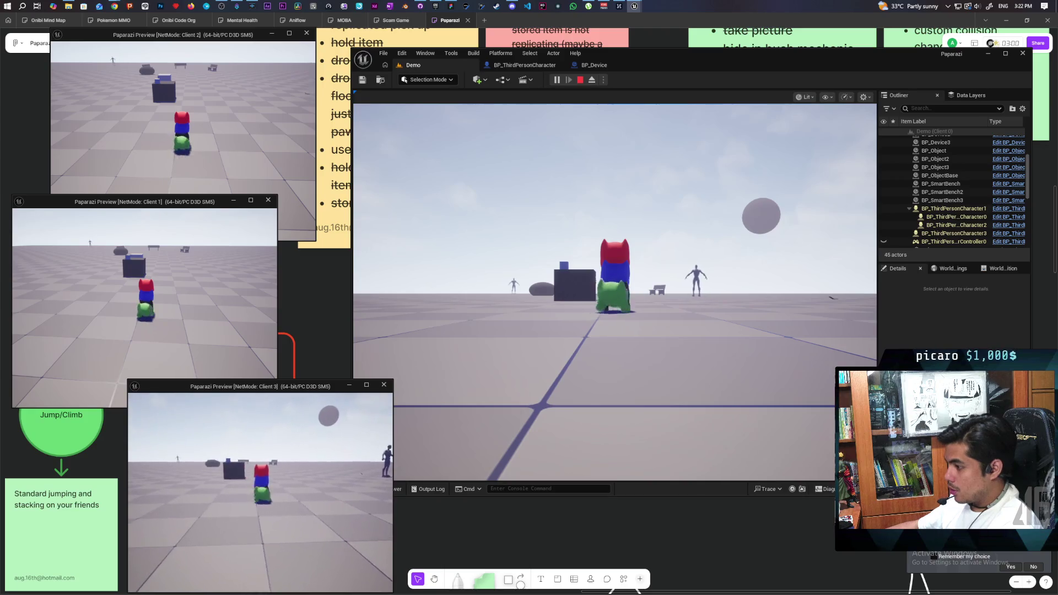
key(space)
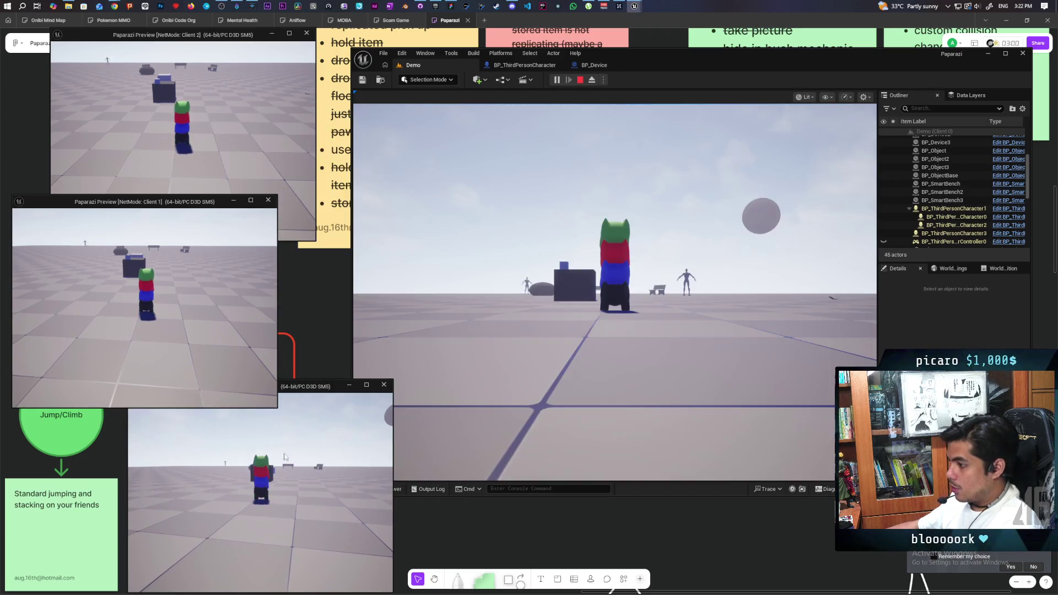
click(551, 331)
key(w)
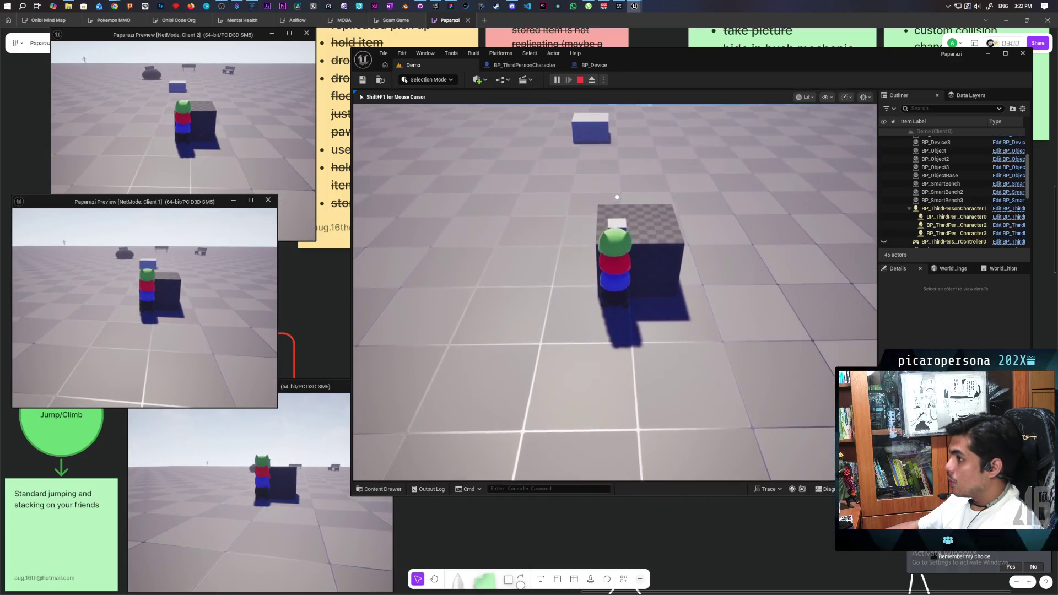
- Walk the stack back and forth against the box, then turn it sideways beside it
key(s)
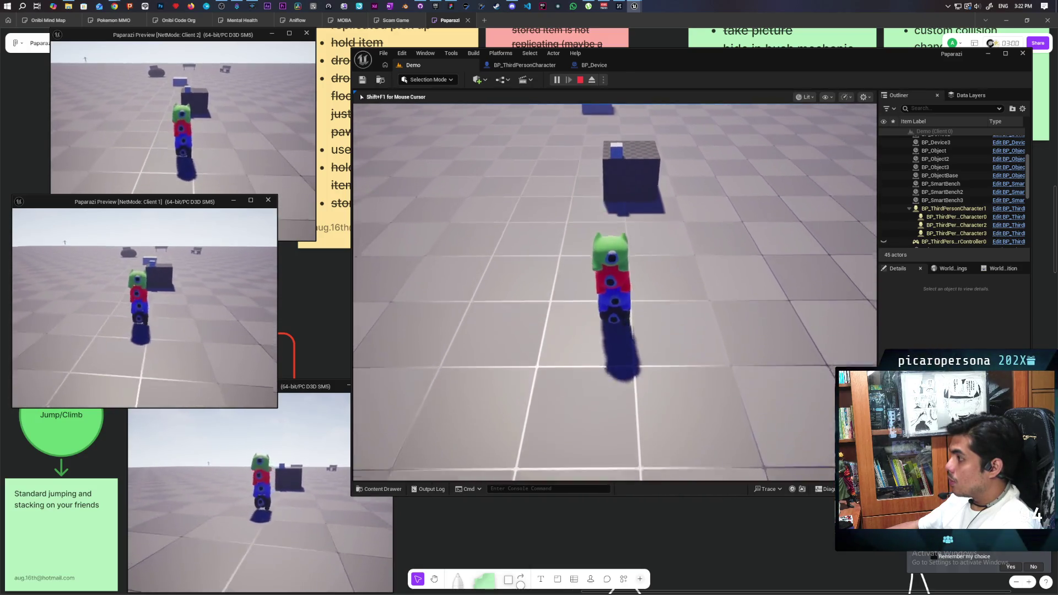
key(w)
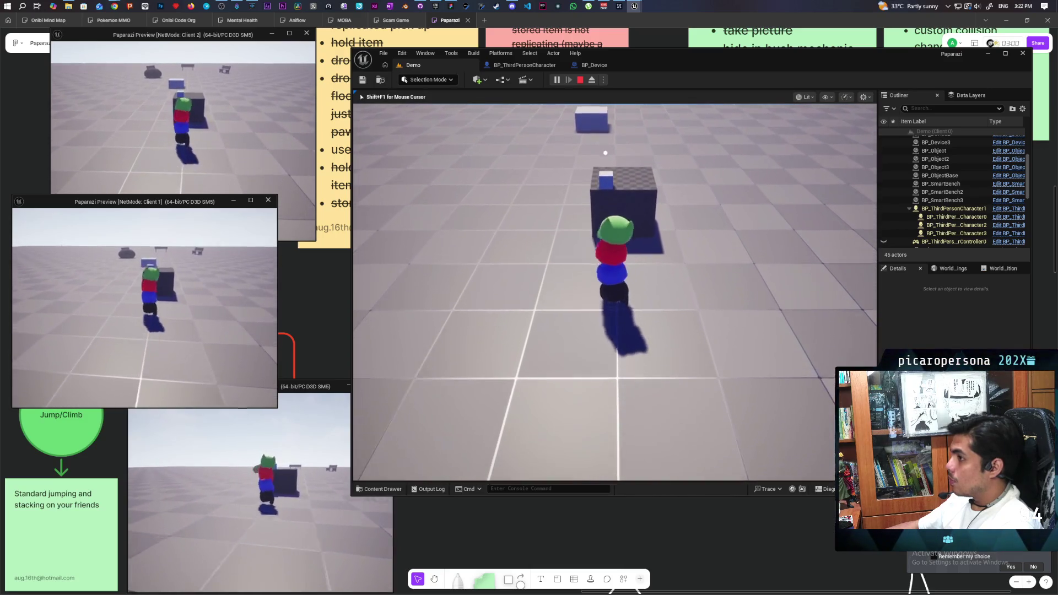
key(s)
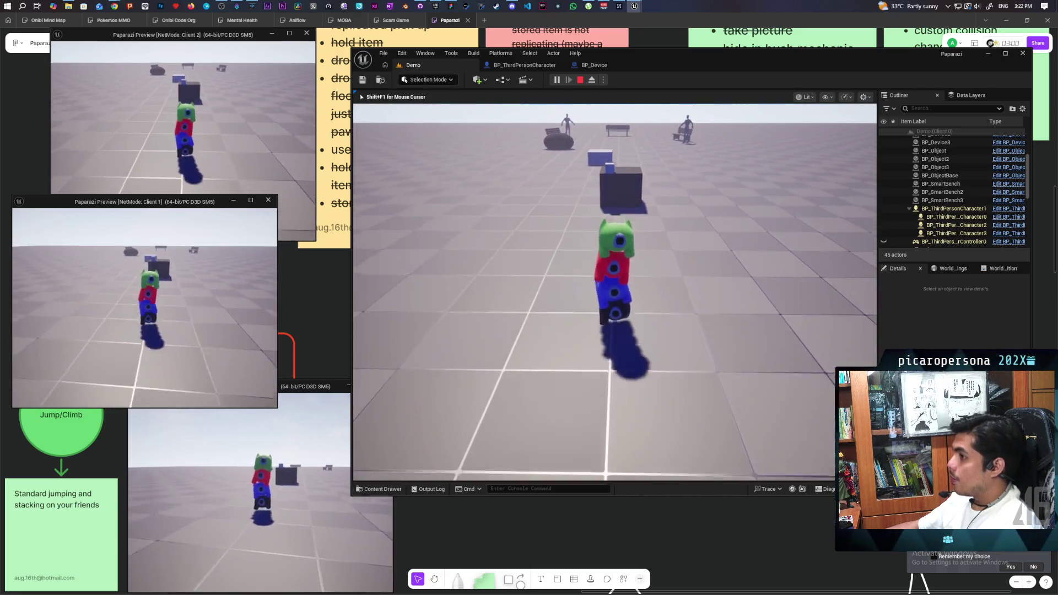
key(w)
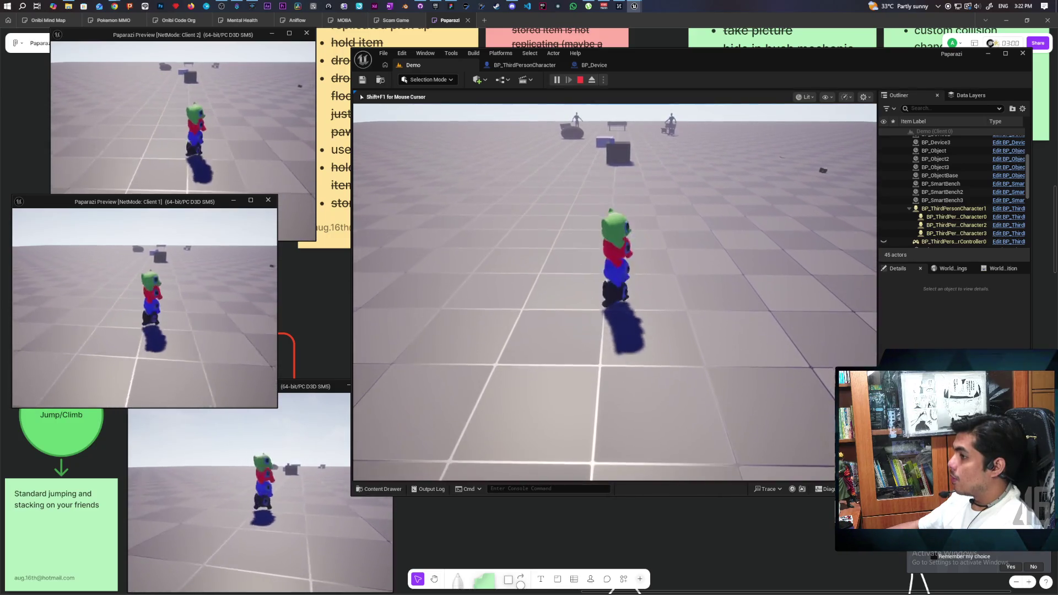
key(w)
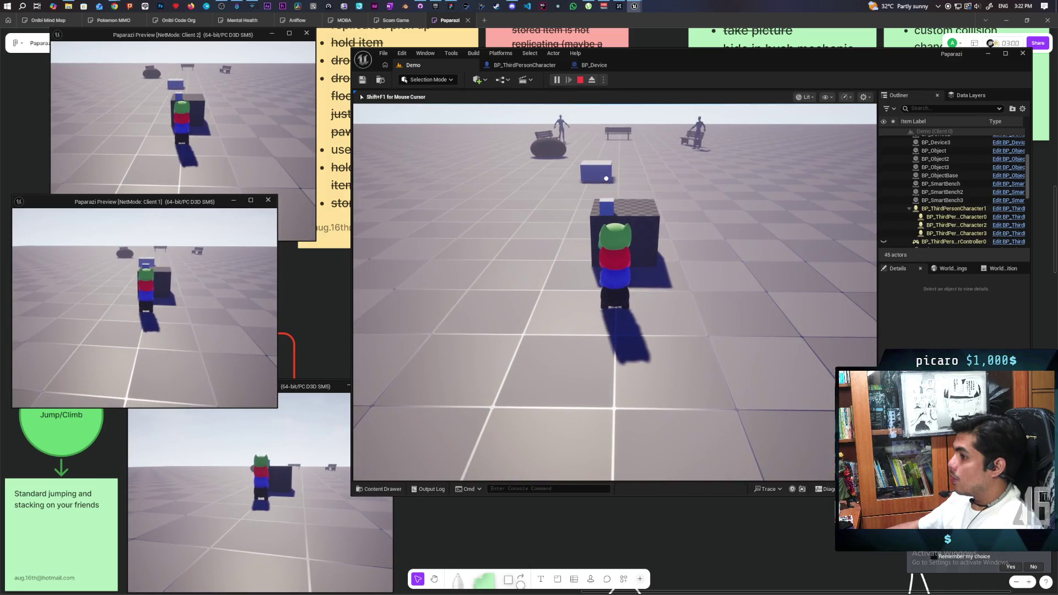
key(w)
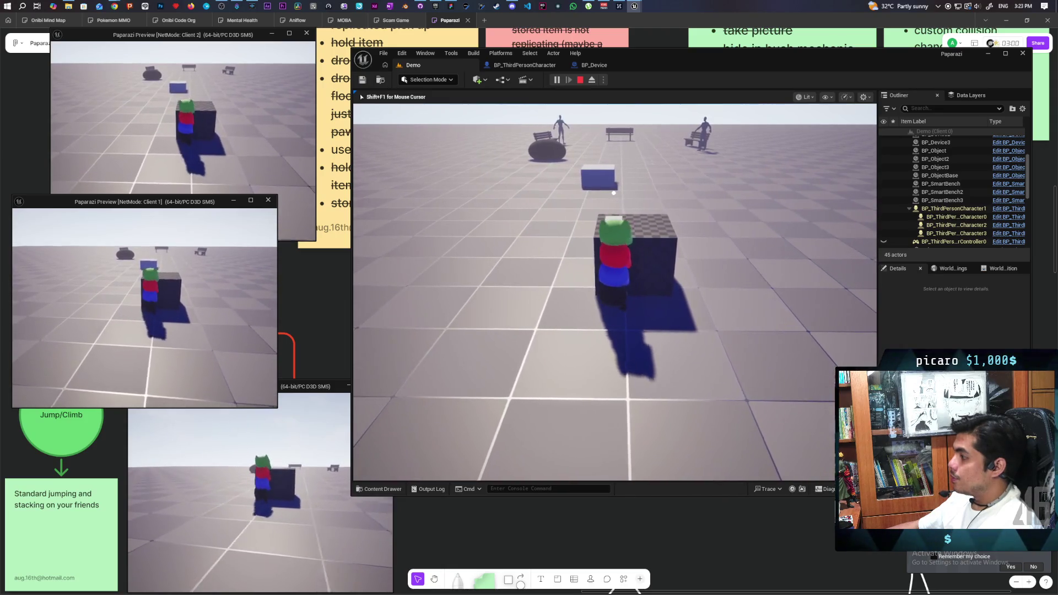
mouse_move(616, 203)
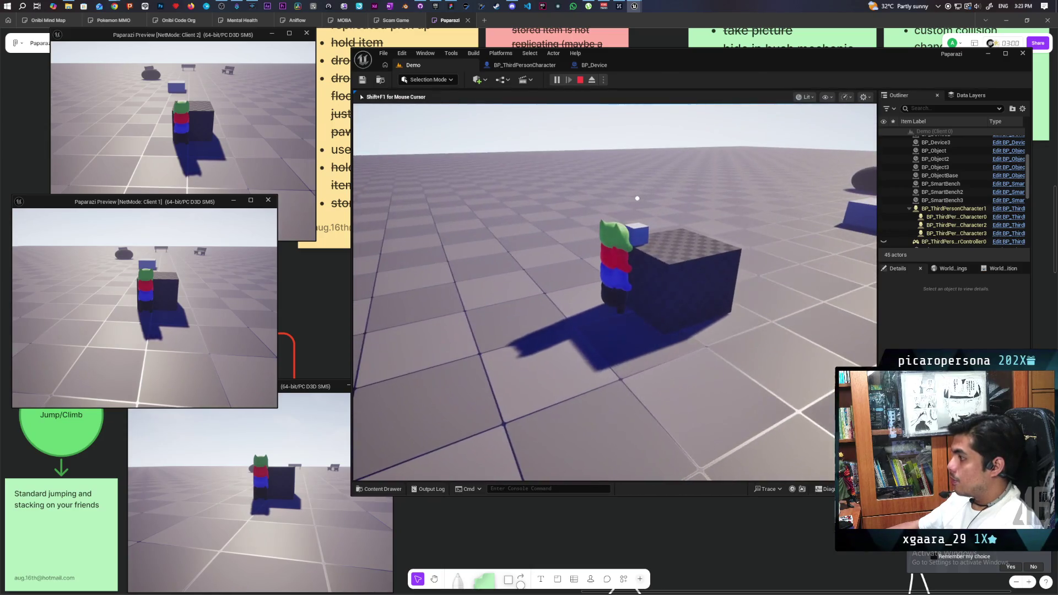
- Check the Client 3 view, then walk the stack forward across the floor
key(alt+Tab)
click(252, 485)
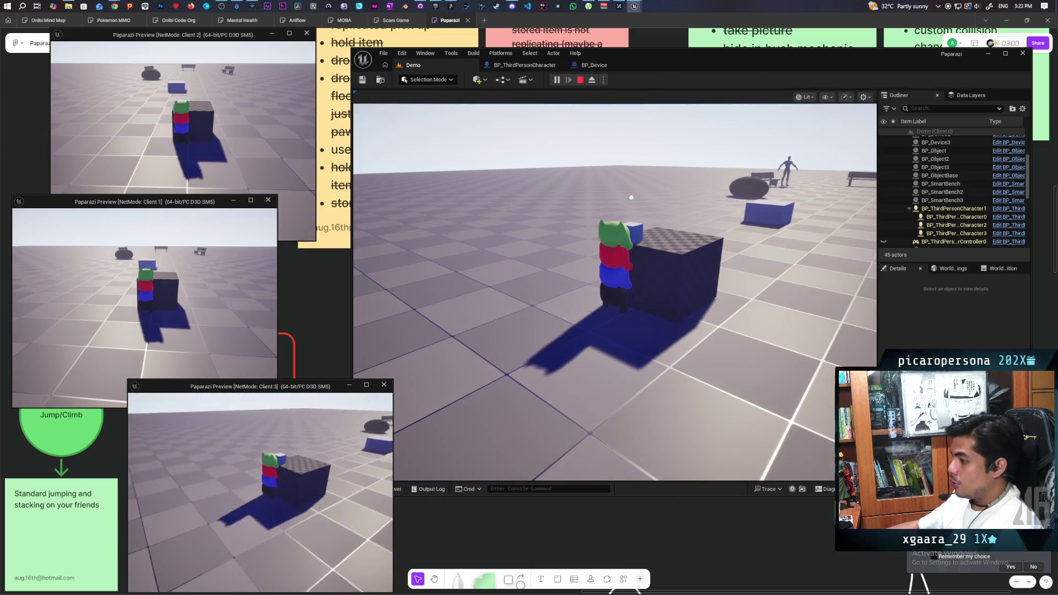
mouse_move(260, 490)
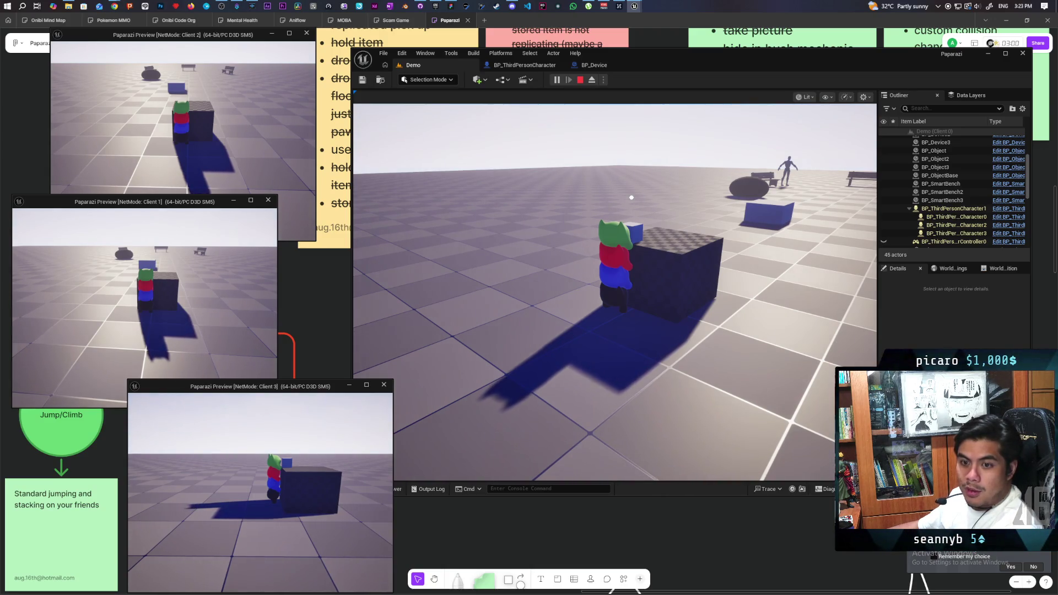
click(631, 198)
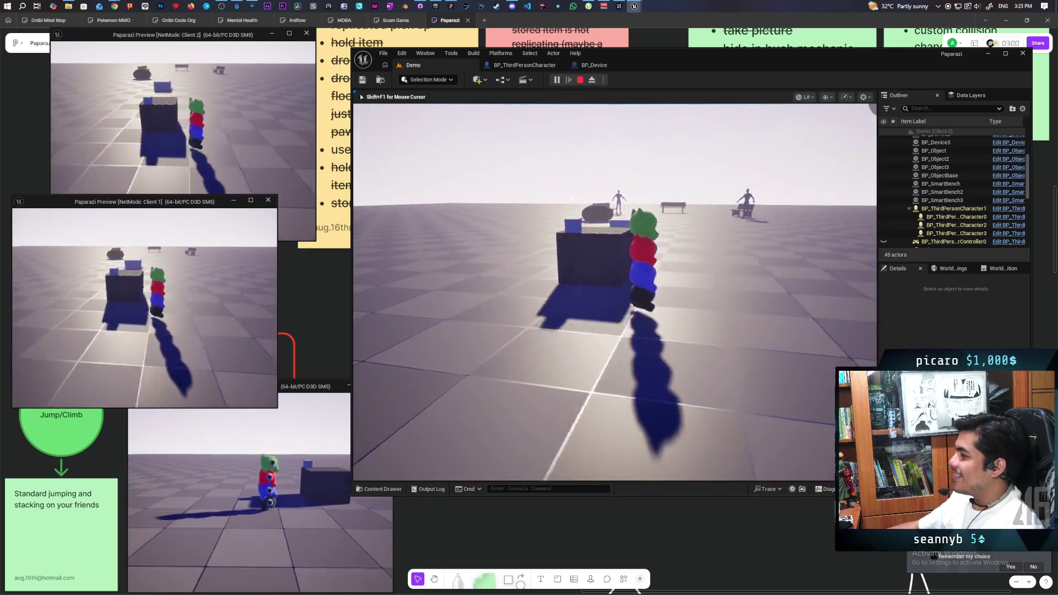
key(w)
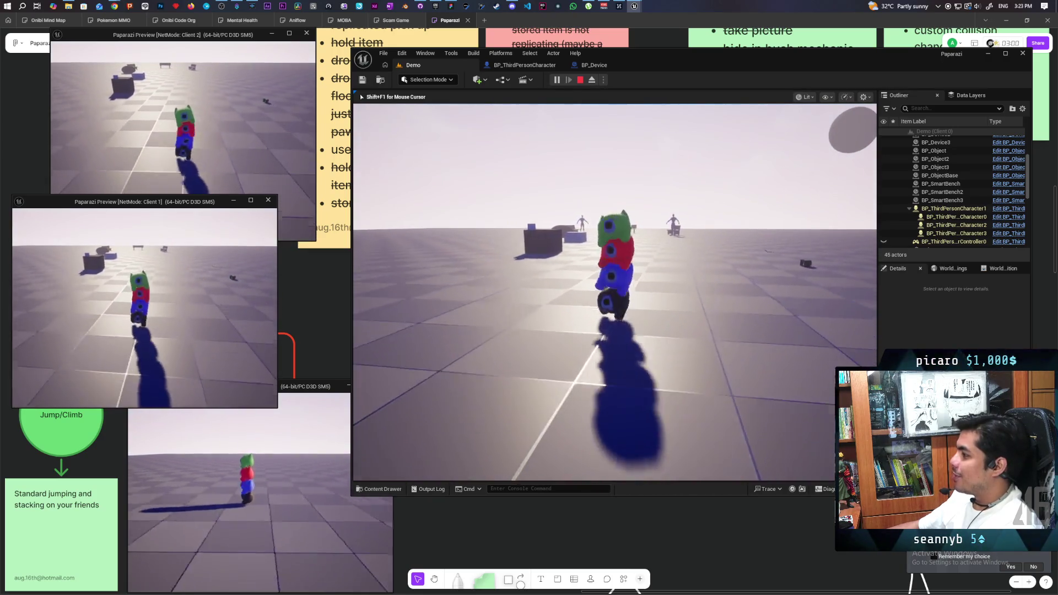
key(w)
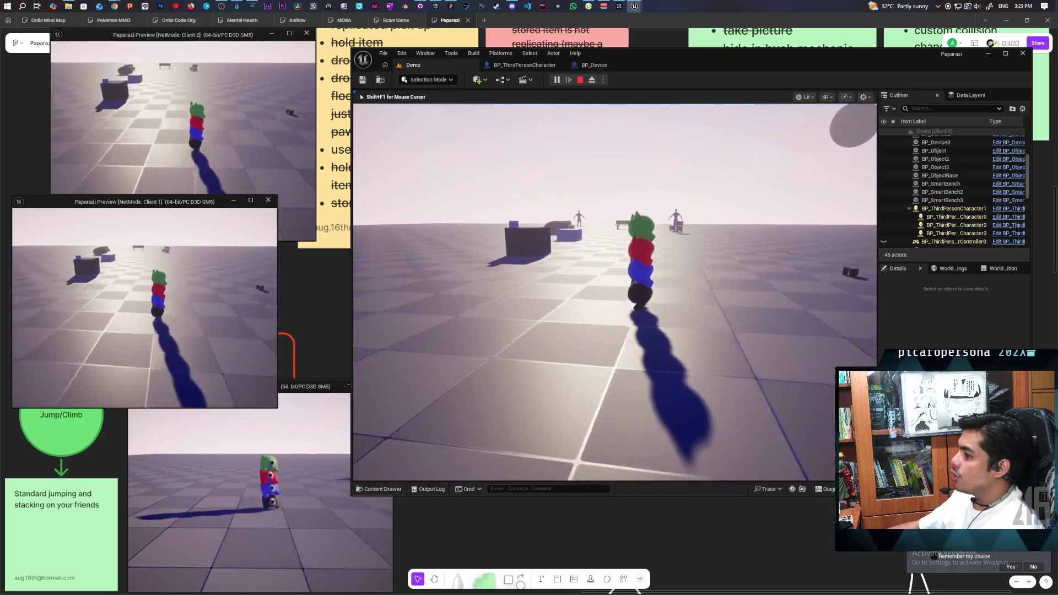
key(w)
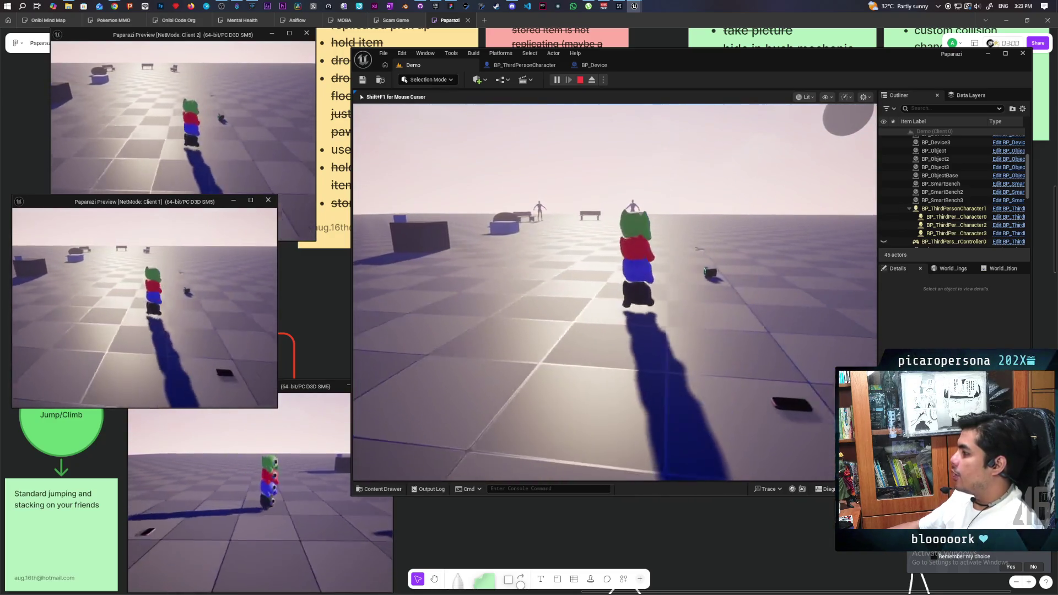
key(w)
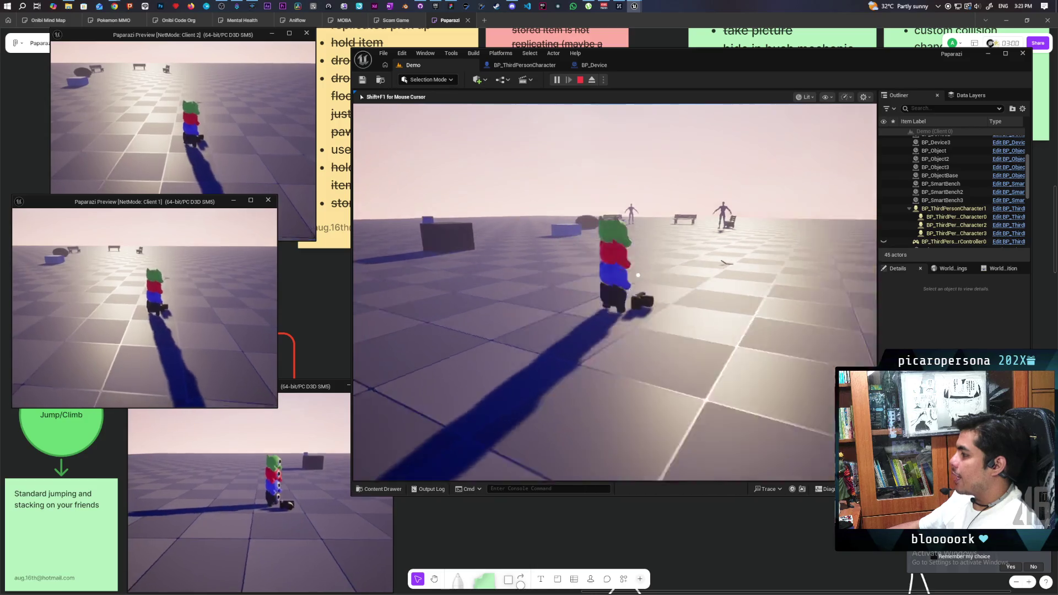
key(w)
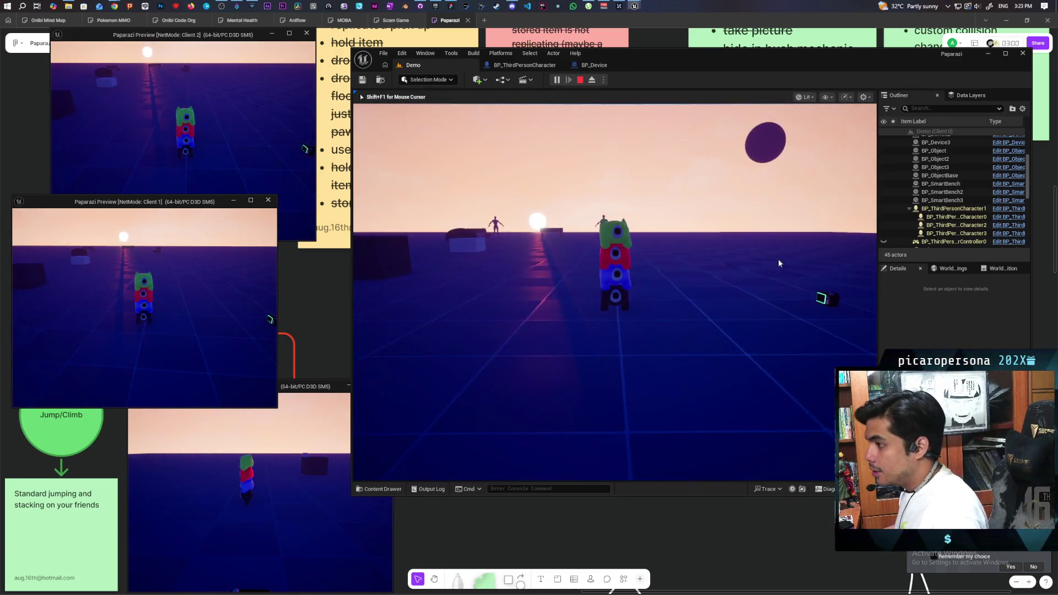
- Bring the Client 2 and Client 1 game views forward and focus the main game view
click(284, 125)
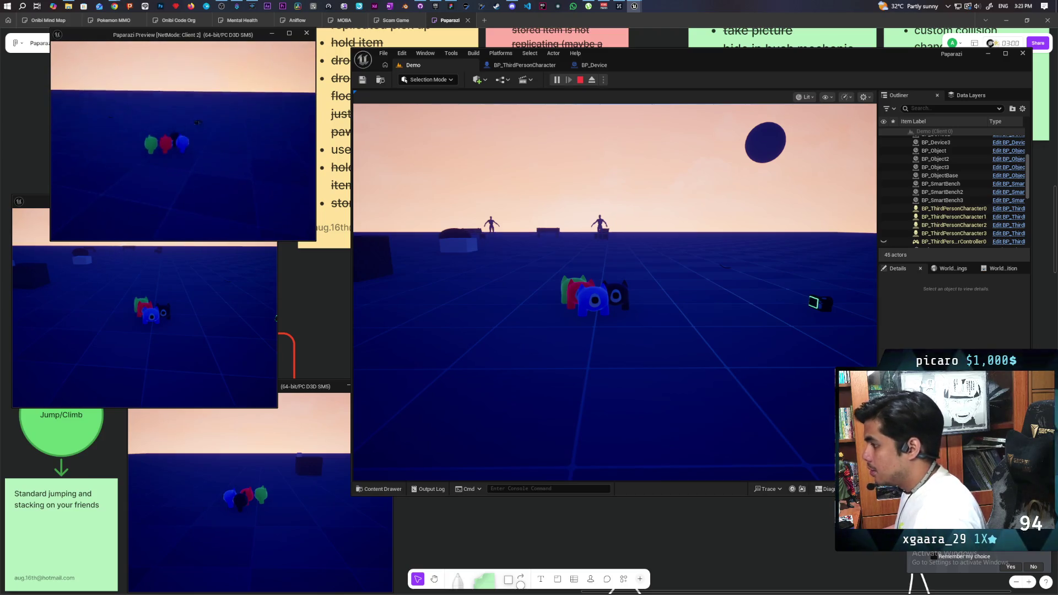
key(alt+Tab)
click(418, 165)
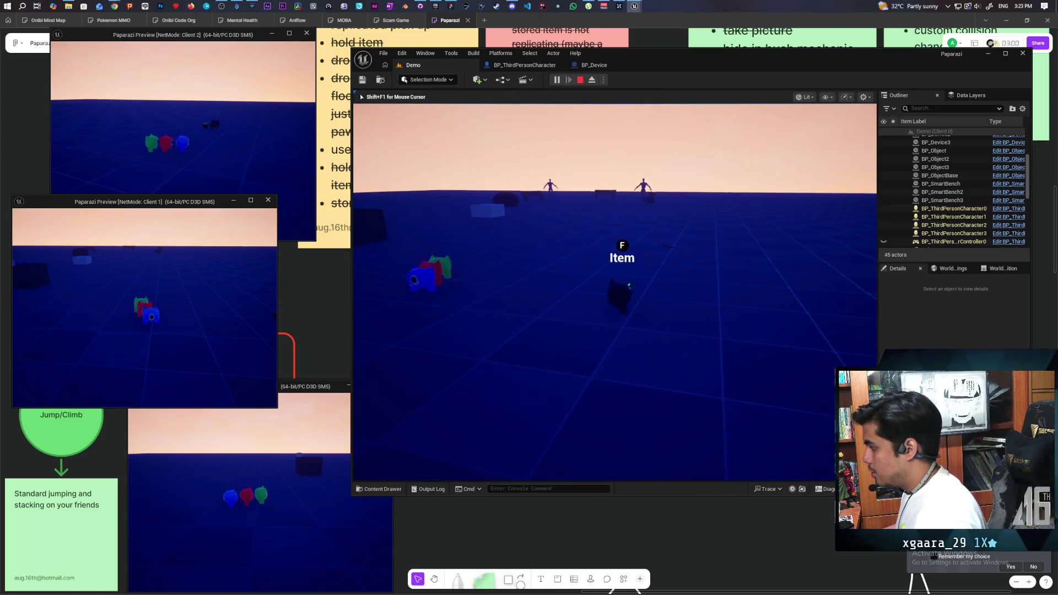
- Have the dark character pick up the item, walk to the others and raise the camera device
key(f)
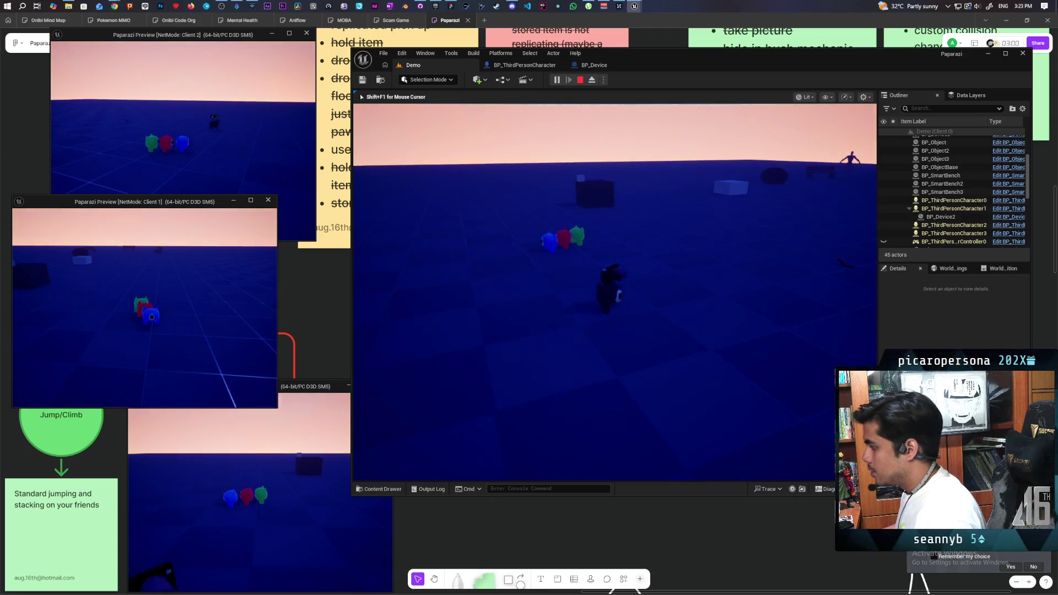
key(w)
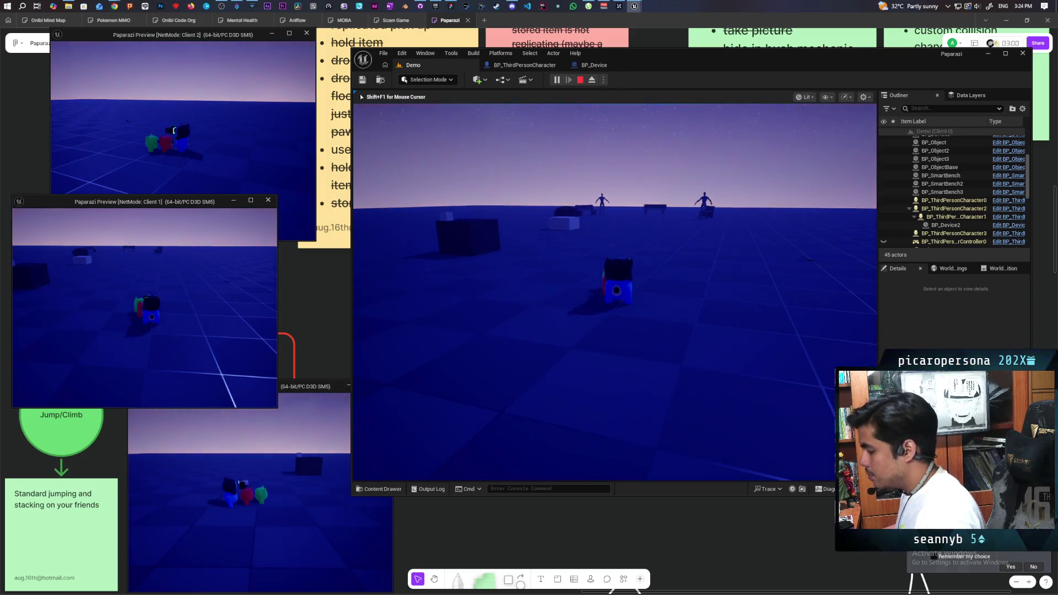
key(e)
click(257, 142)
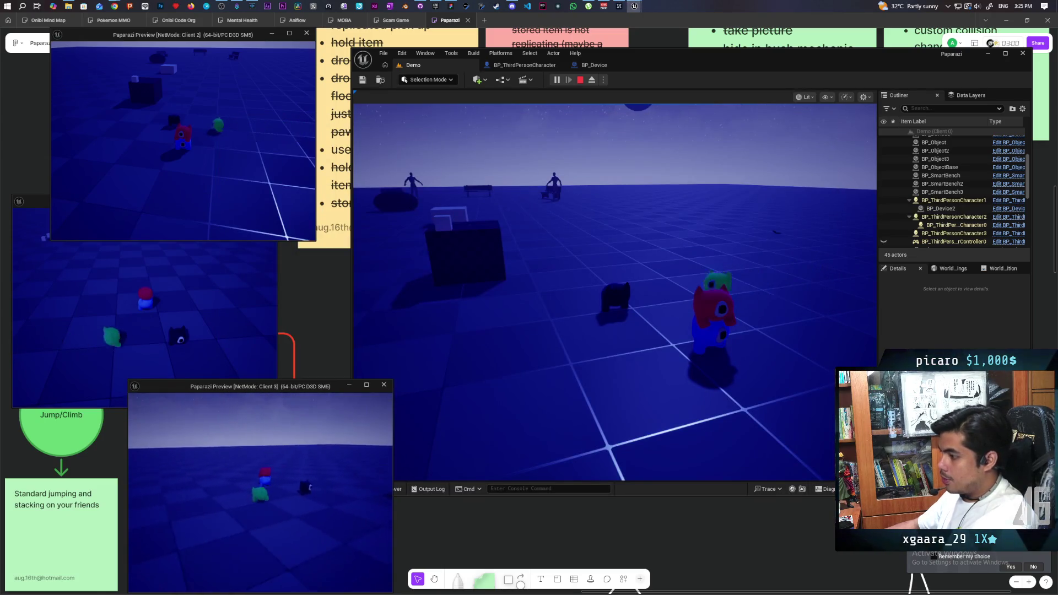
- Jump the green character onto the other's head and raise the handheld camera device
key(space)
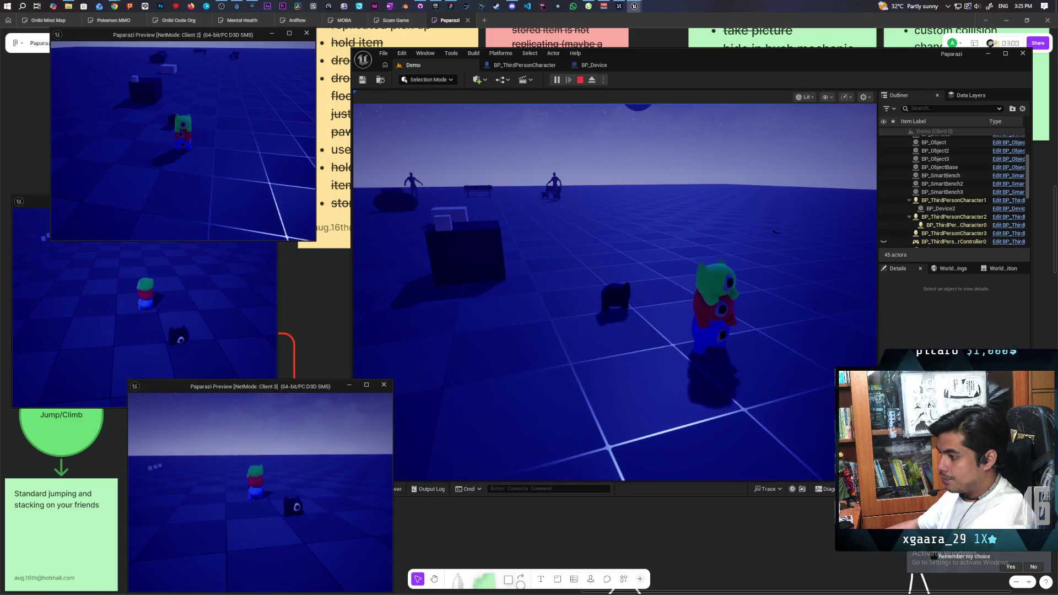
click(693, 289)
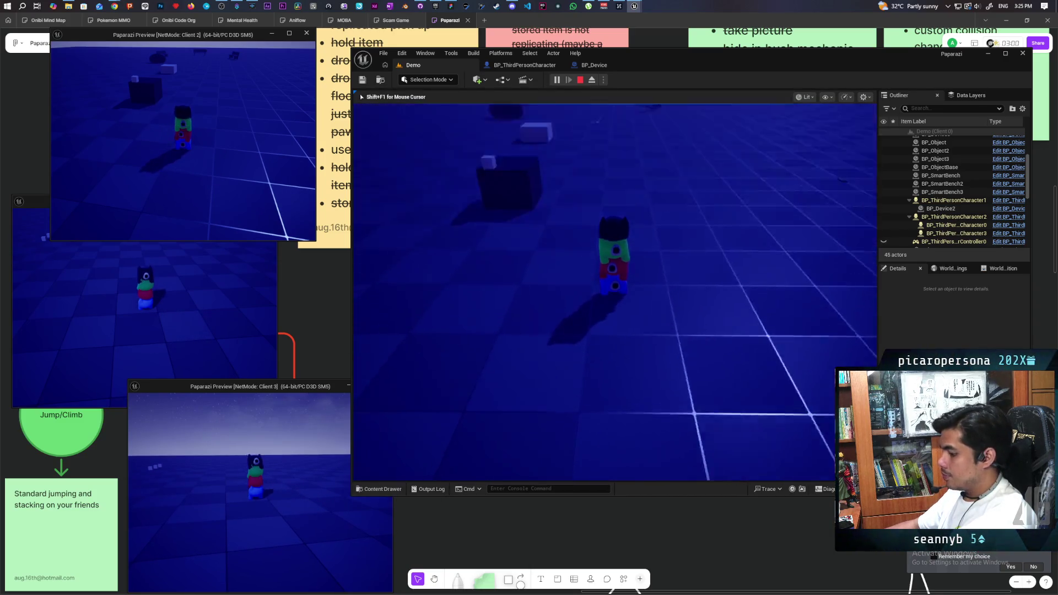
key(e)
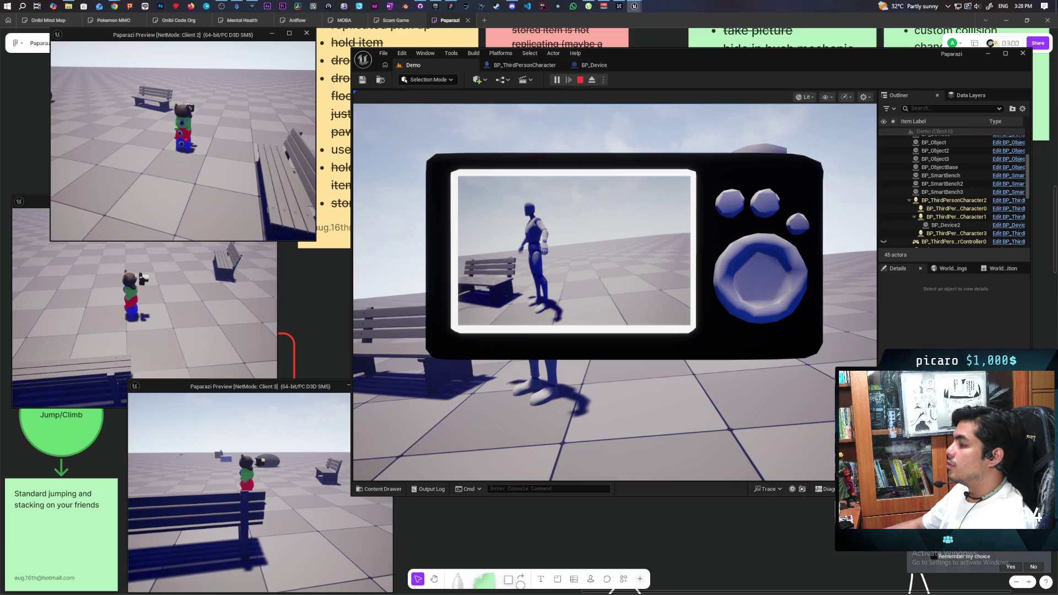
- Stop the running play session and switch to the BP_ThirdPersonCharacter Blueprint
key(Escape)
click(525, 65)
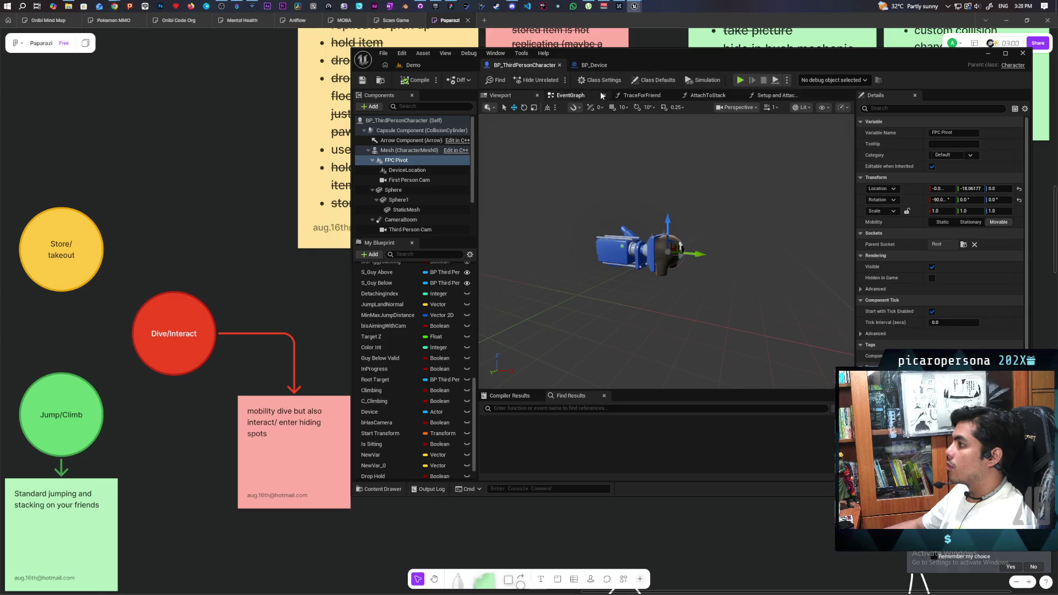
- Set the AttachToStack attach node's Rotation Rule to Snap to Target, then start a Demo playtest
click(708, 96)
drag(720, 240, 650, 252)
scroll(649, 246, up, 1)
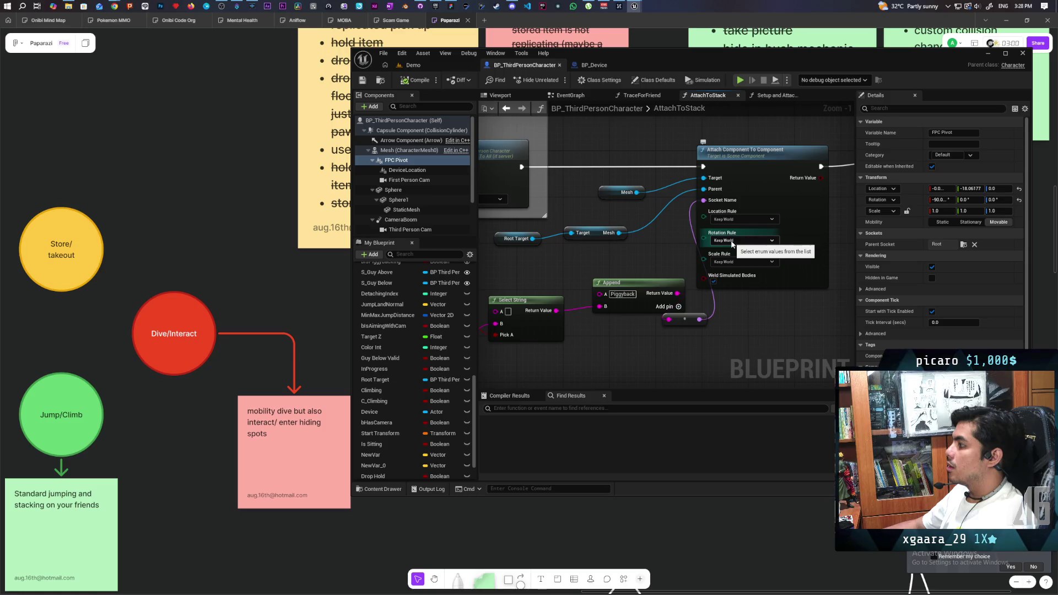
click(731, 242)
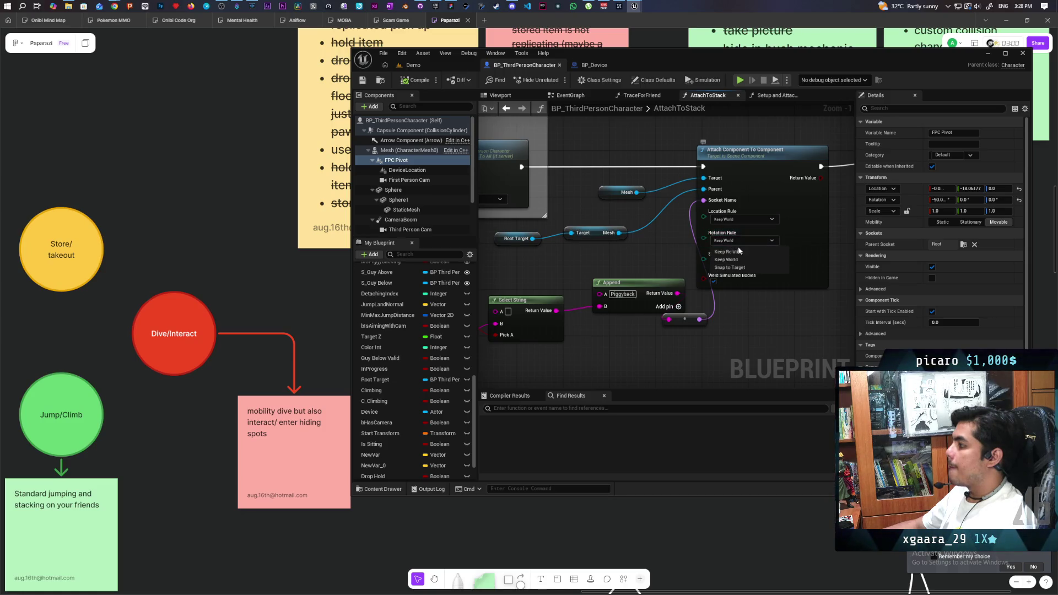
click(746, 267)
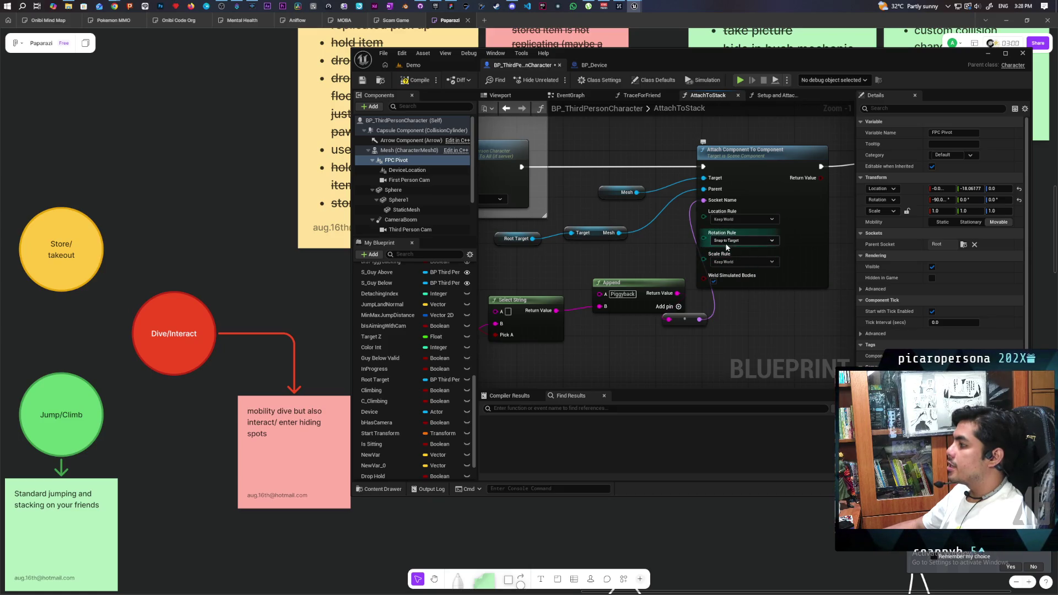
click(413, 65)
click(556, 79)
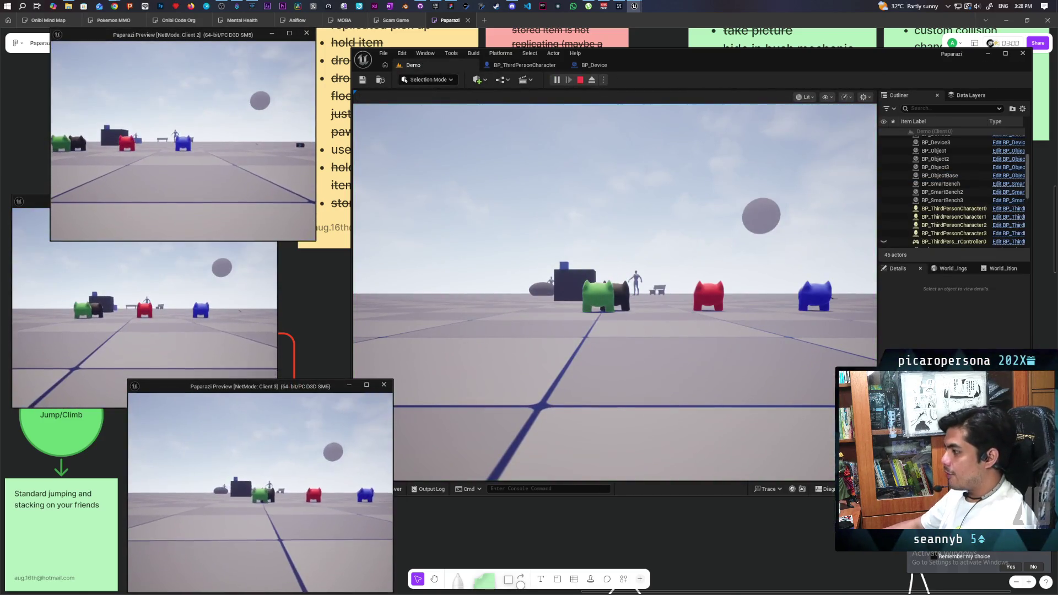
- Test stacking by jumping the black character onto the green one, then stop play
click(614, 292)
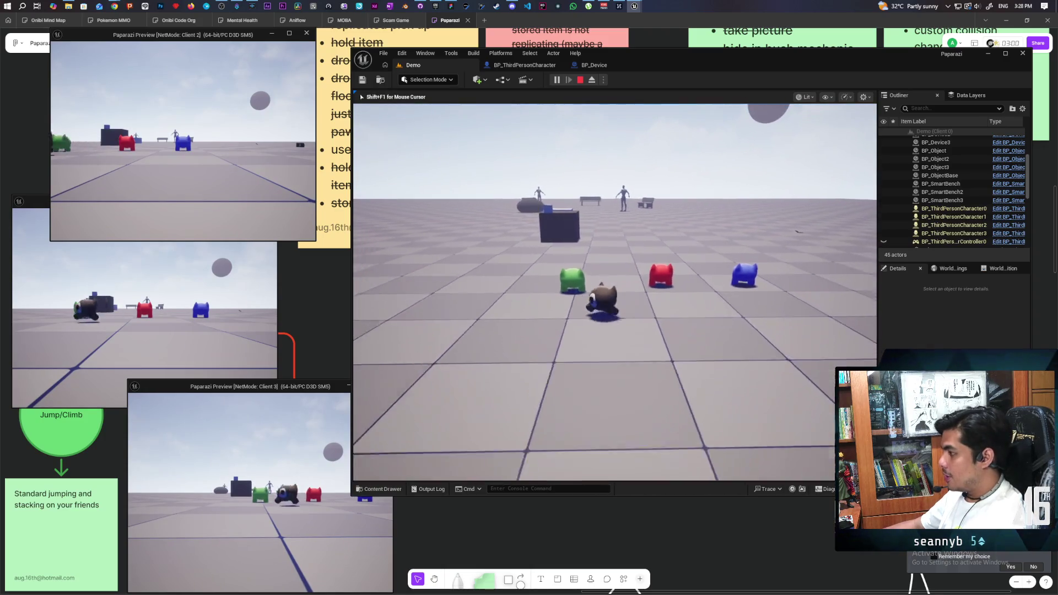
key(space)
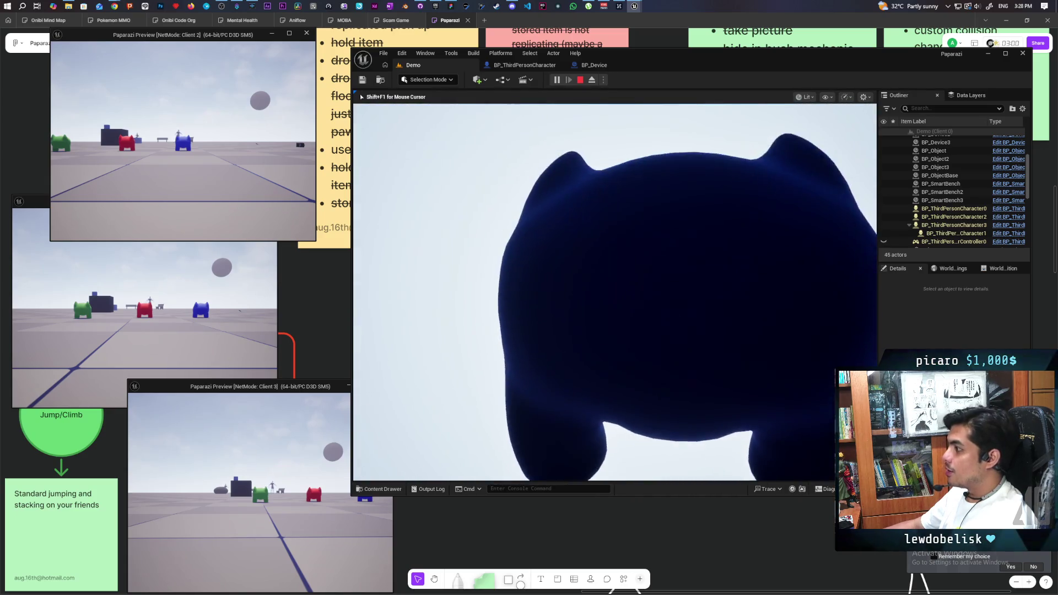
key(Escape)
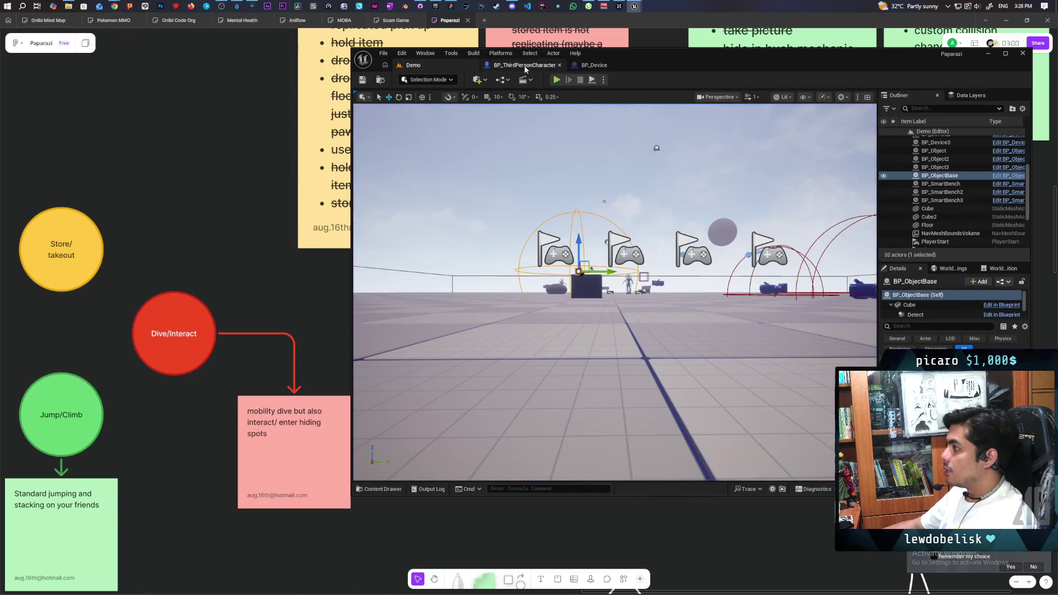
- Change the Rotation Rule to Keep Relative, save the Blueprint, and start a new Demo play session
click(525, 67)
click(733, 240)
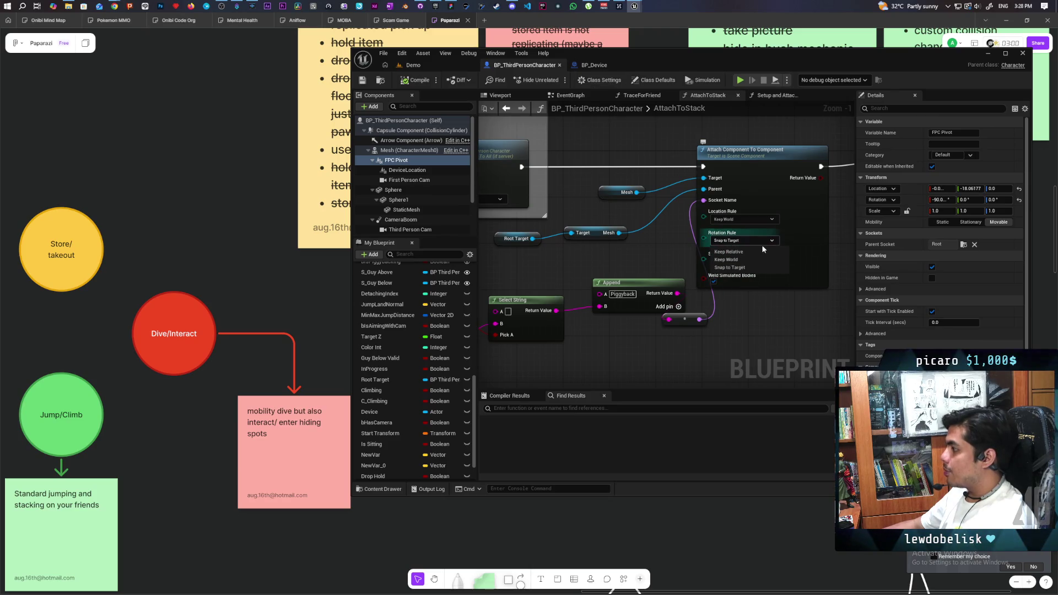
click(742, 252)
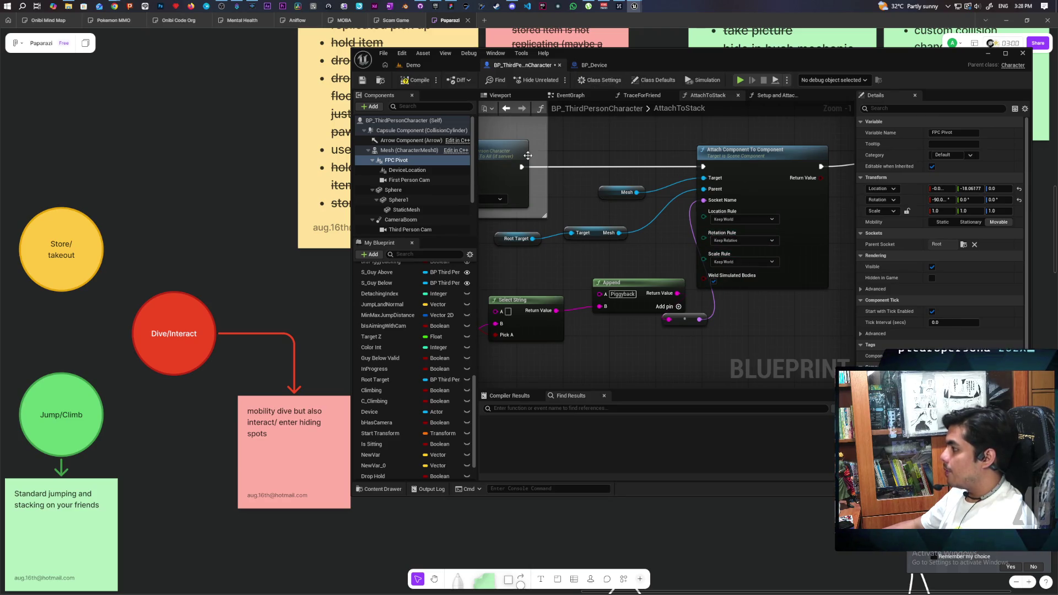
key(ctrl+s)
key(ctrl+Tab)
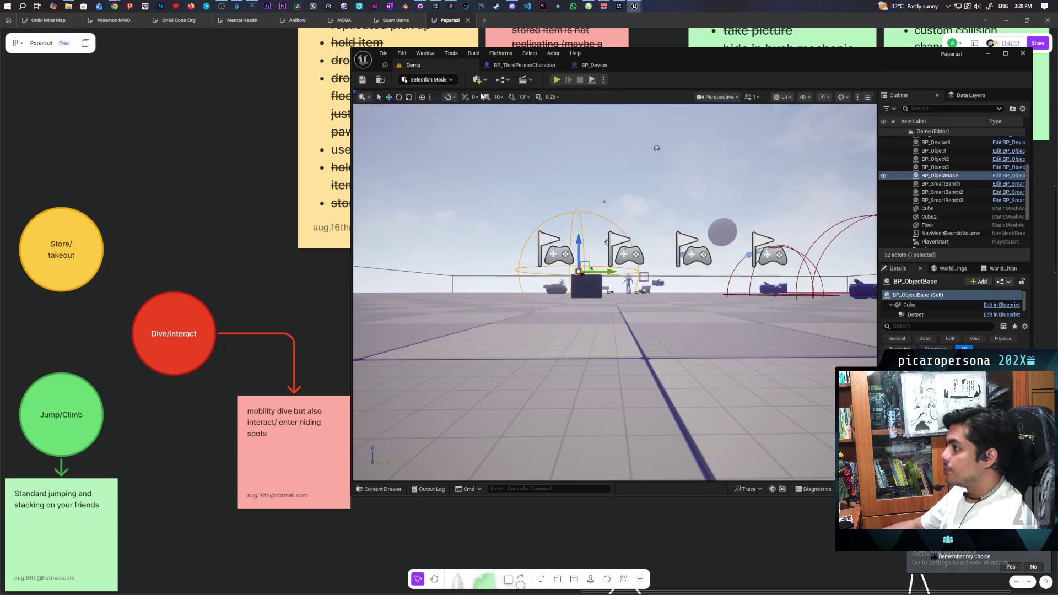
key(alt+p)
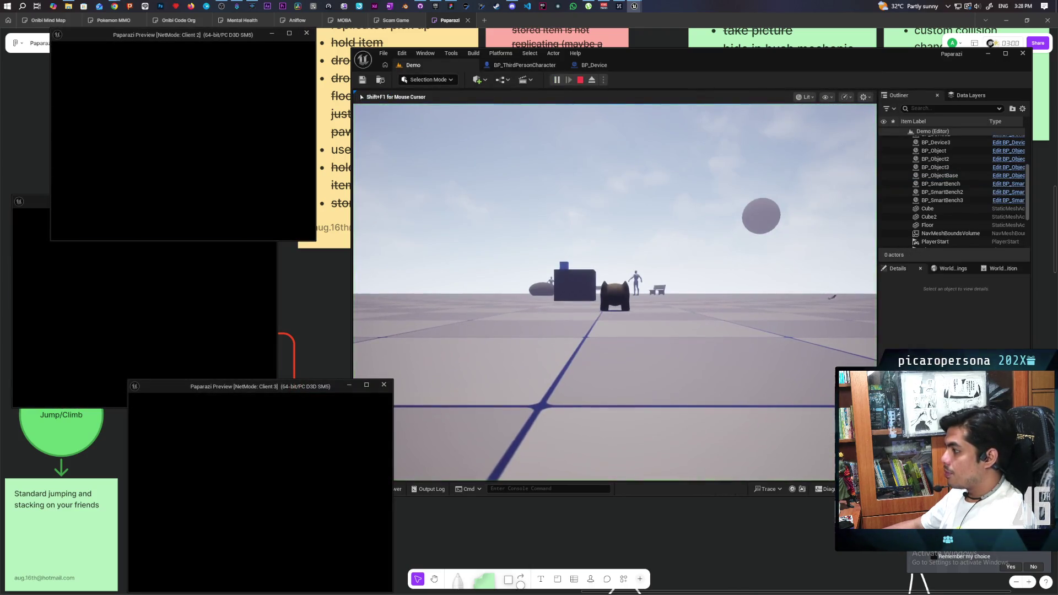
- Walk the player toward the others to test Keep Relative stacking, then stop and return to the Blueprint
click(499, 439)
key(w)
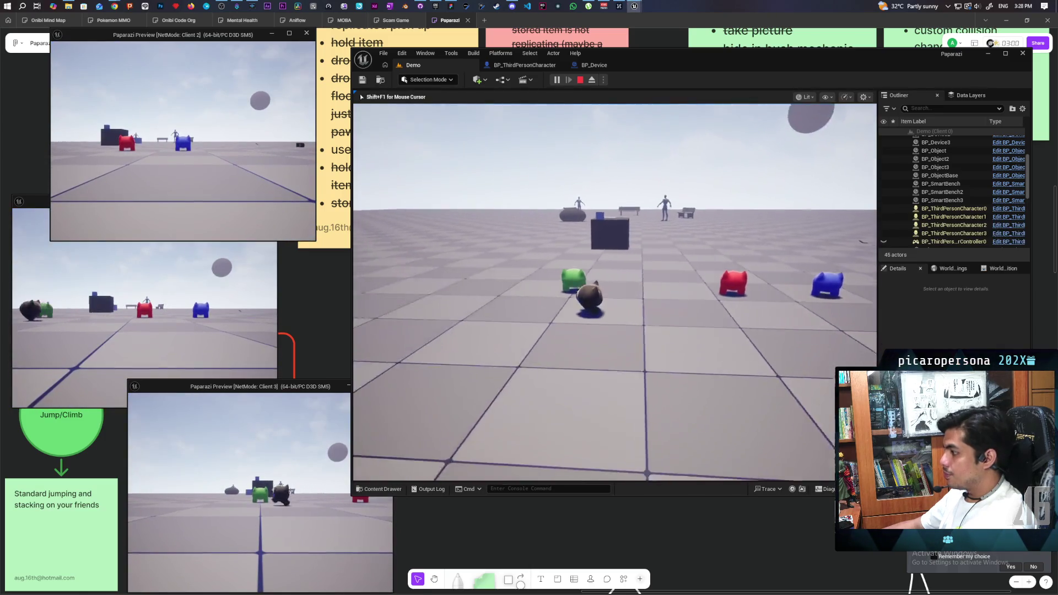
key(shift+F1)
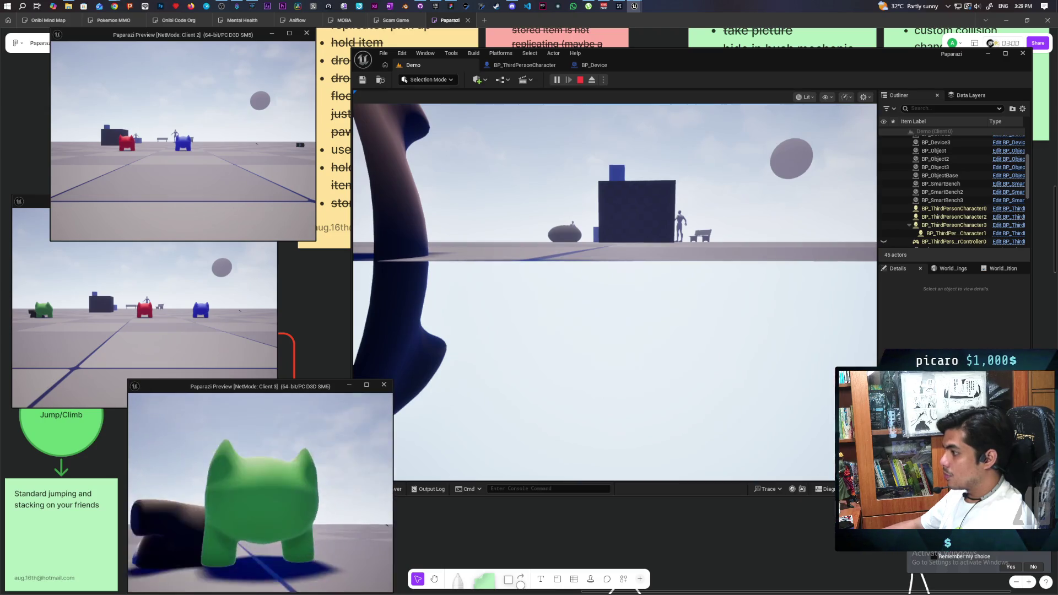
click(419, 380)
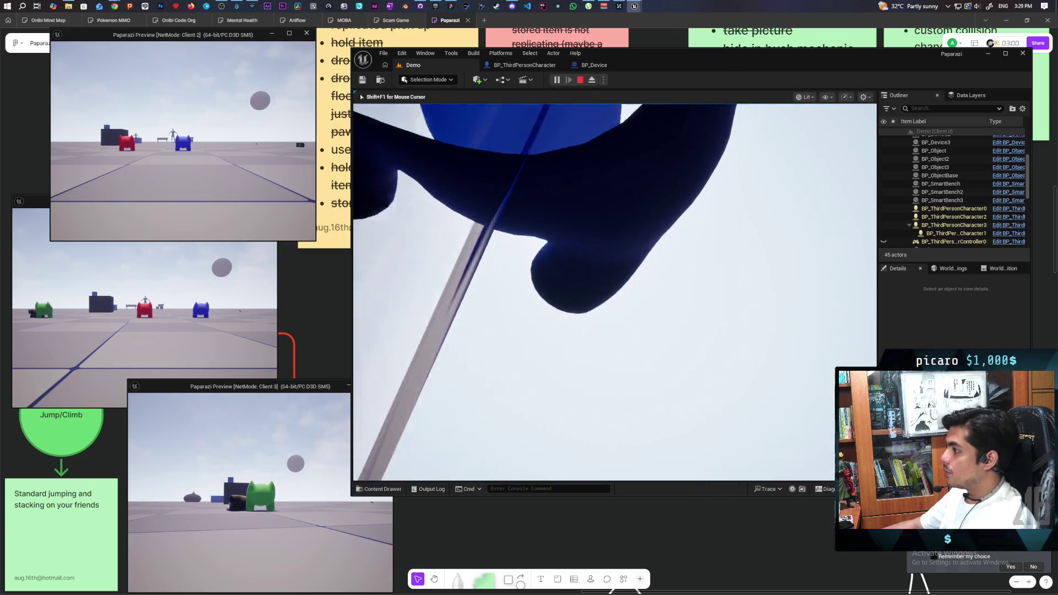
key(Escape)
click(526, 65)
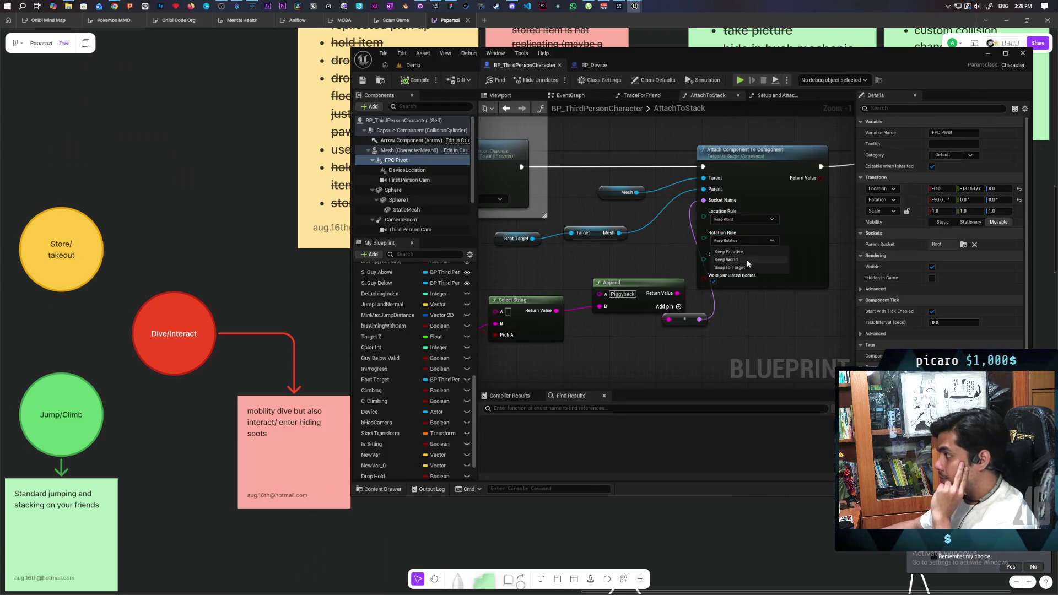
- Switch the AttachToStack Rotation Rule to Keep World, compile BP_ThirdPersonCharacter, and go back to Demo
click(746, 259)
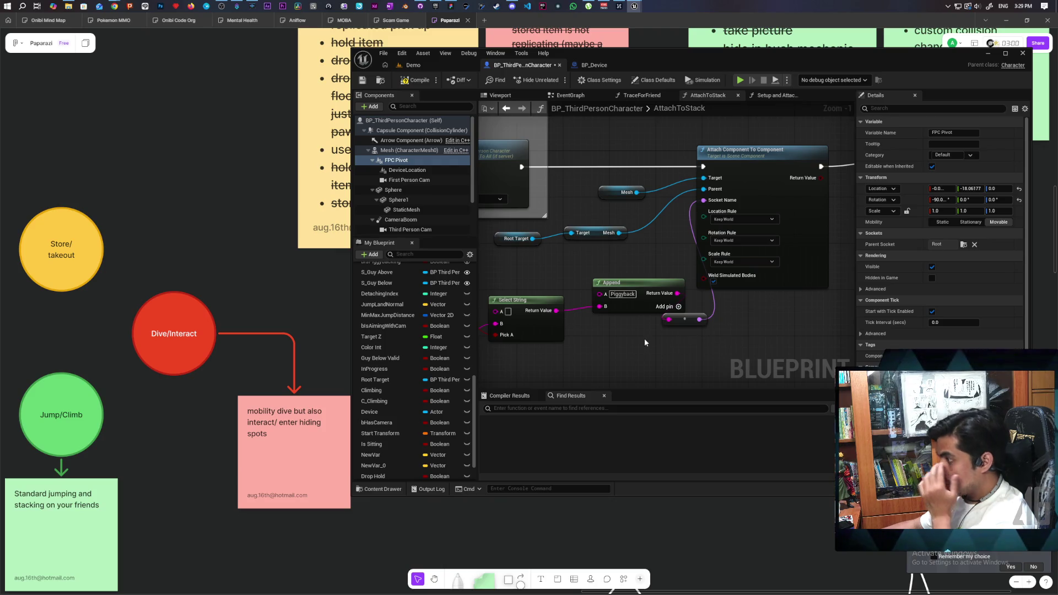
mouse_move(619, 263)
mouse_down()
mouse_move(792, 284)
mouse_move(698, 279)
mouse_move(671, 262)
mouse_up()
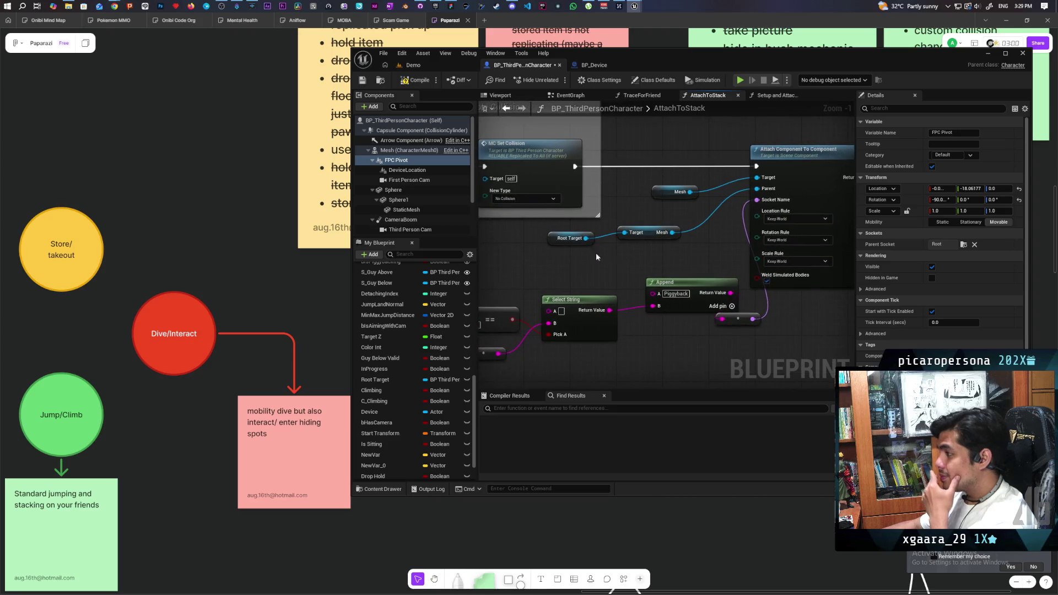
click(409, 82)
click(428, 66)
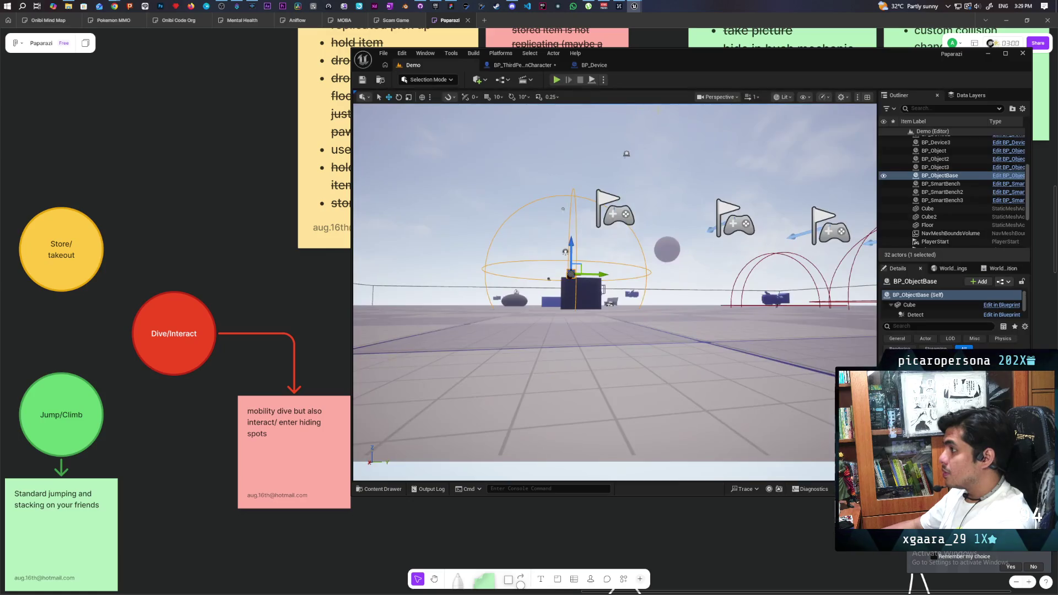
- Start a three-client playtest, walk the black cat up to the red character and jump on top
click(555, 81)
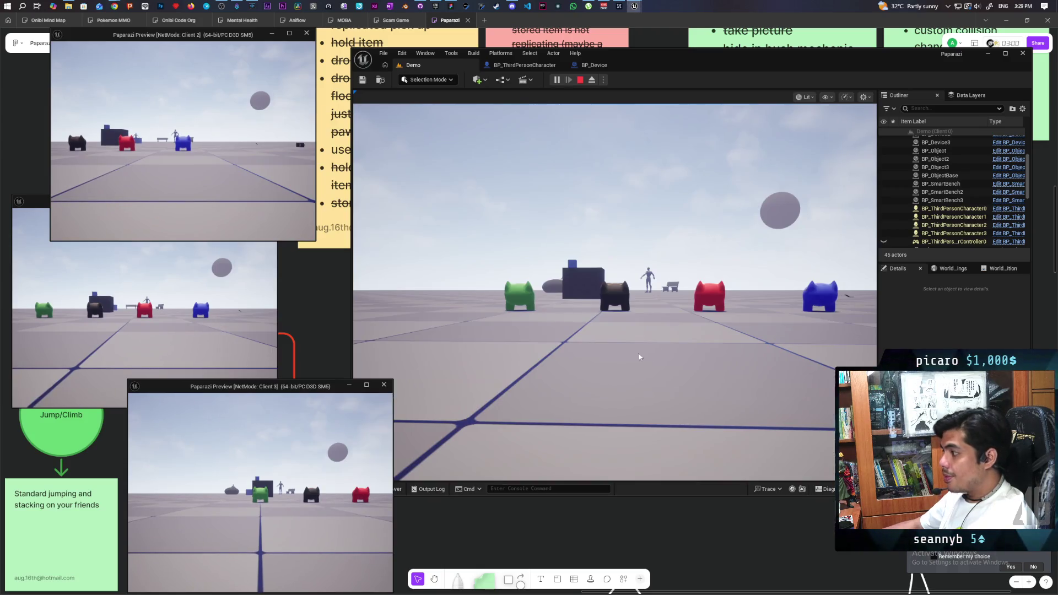
click(614, 292)
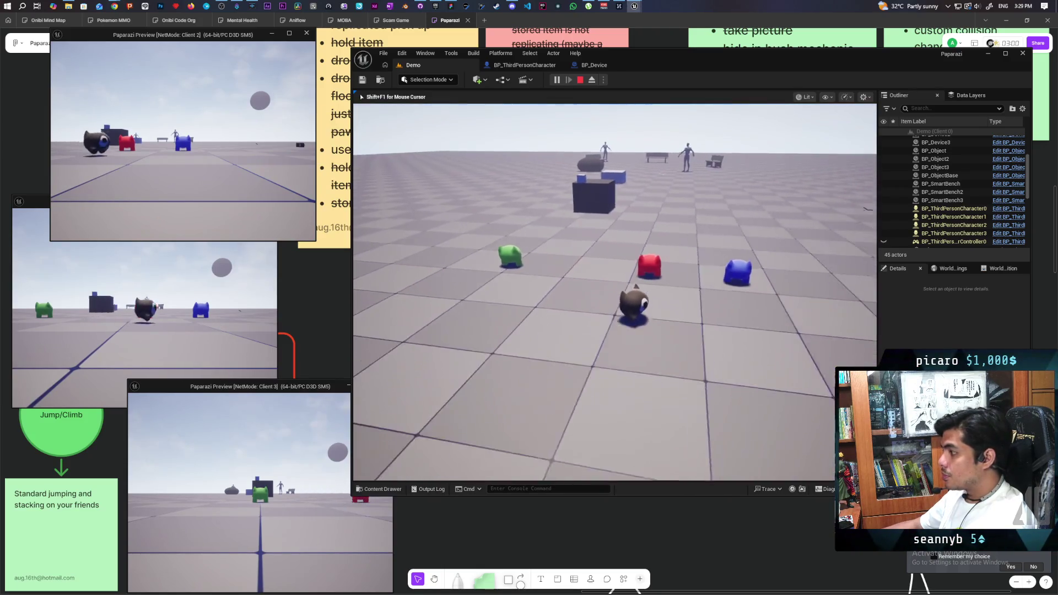
key(w)
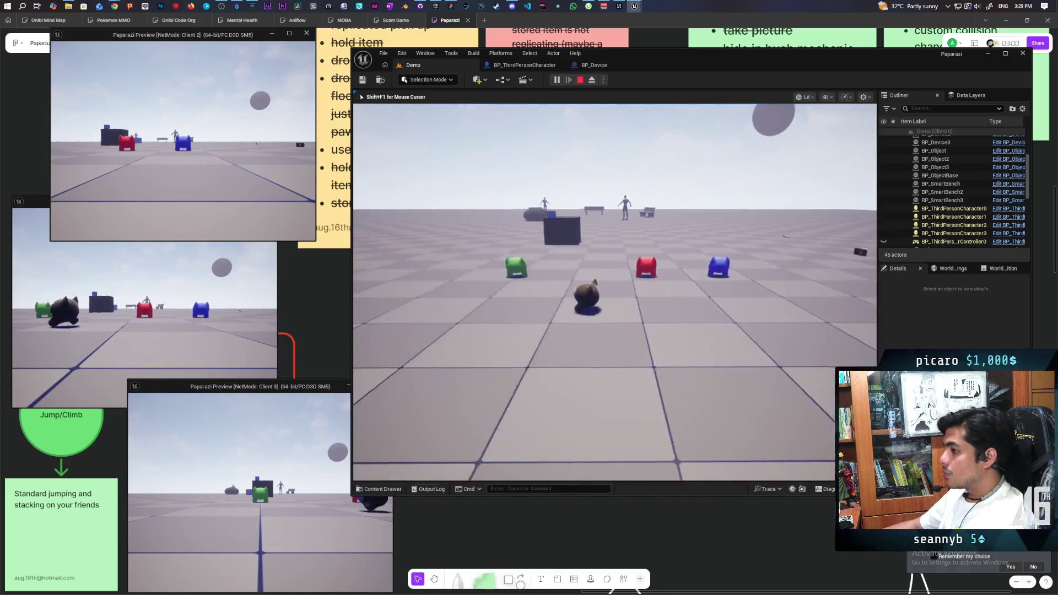
key(w)
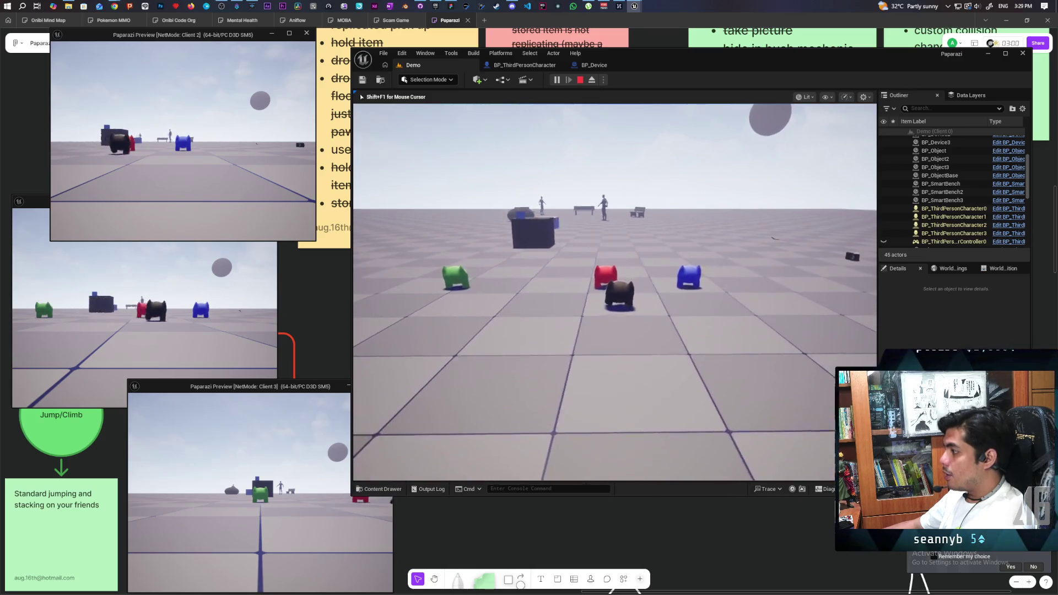
key(w)
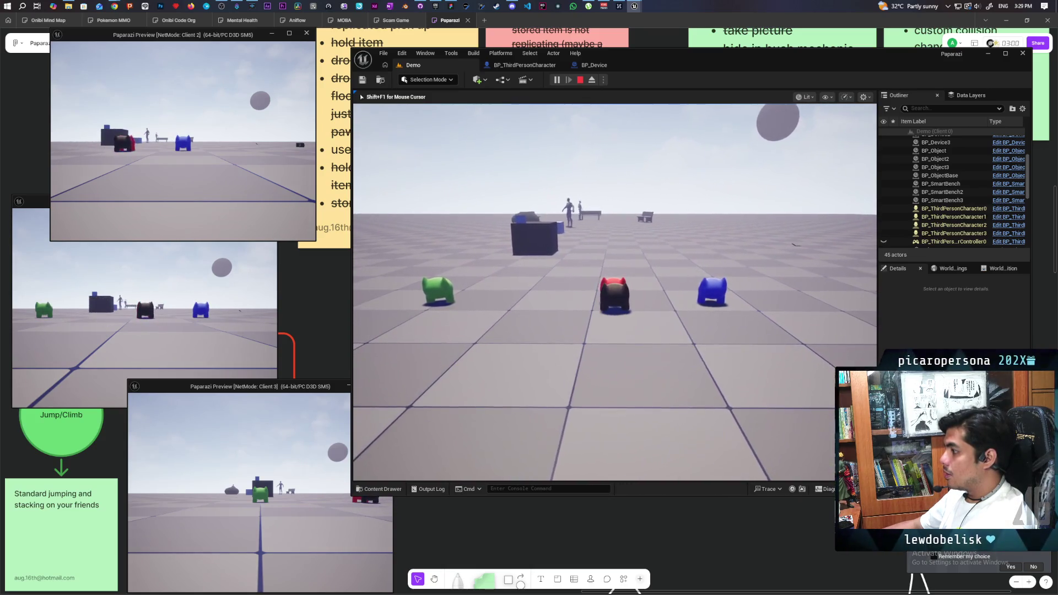
key(s)
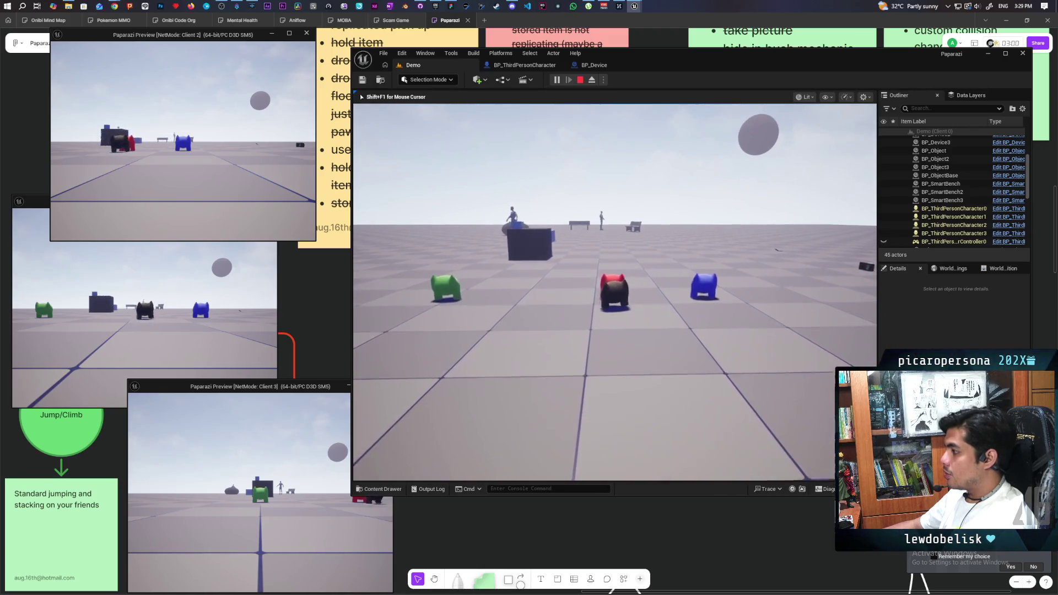
key(w)
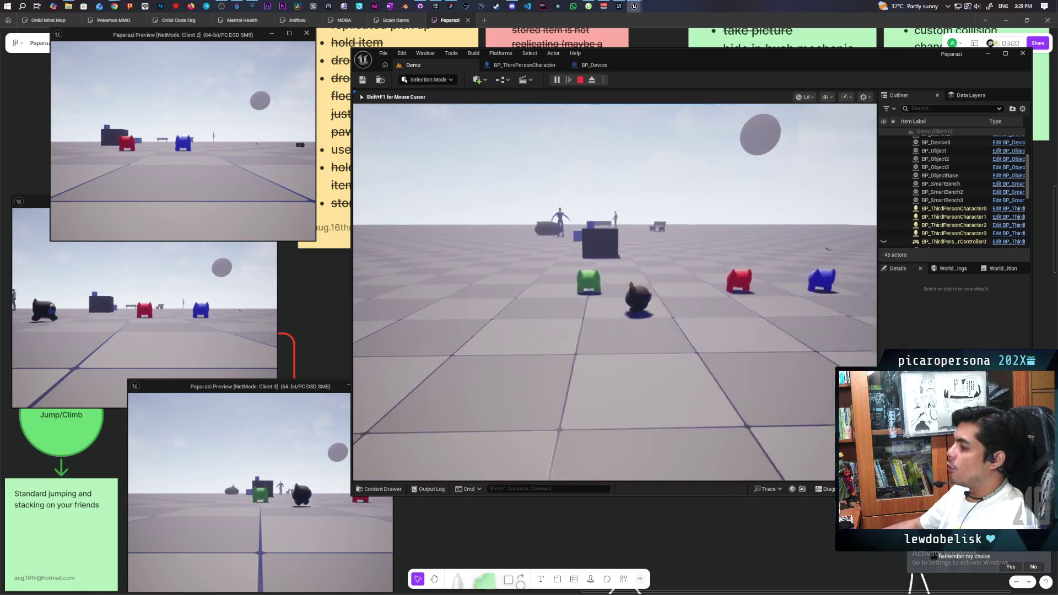
key(w)
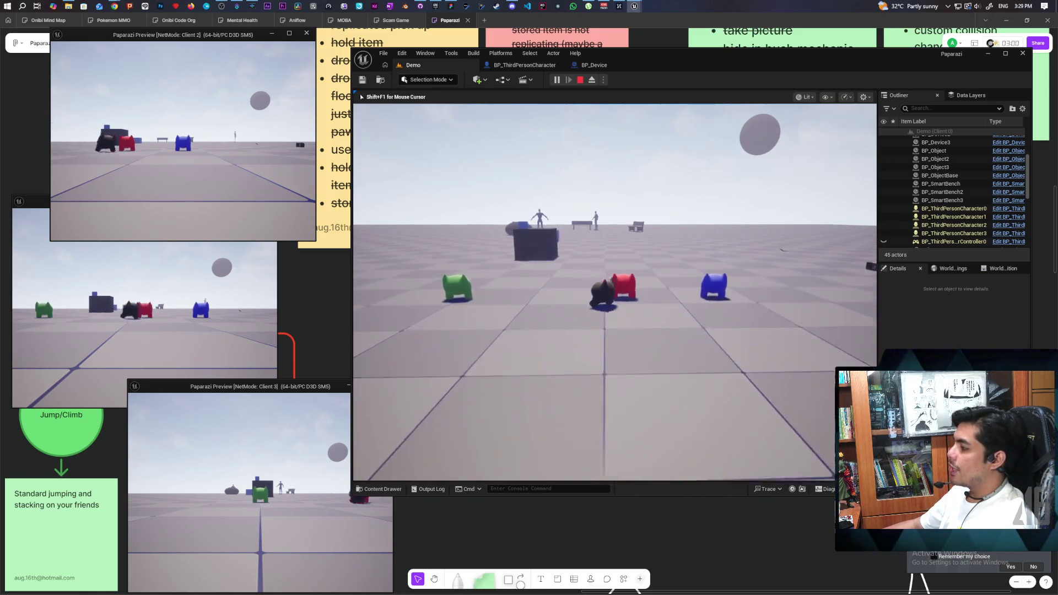
key(w)
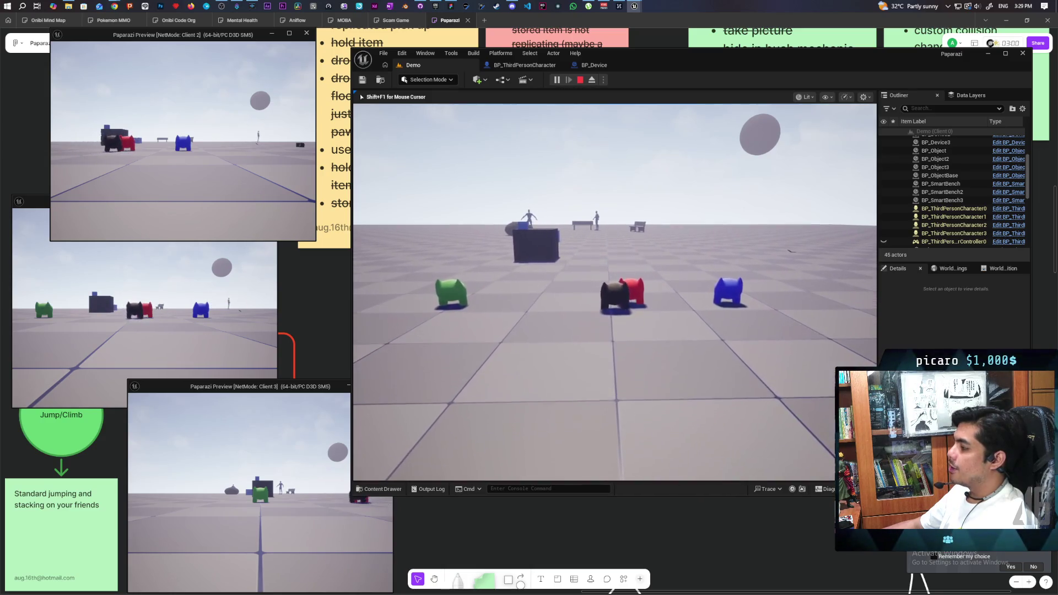
key(w)
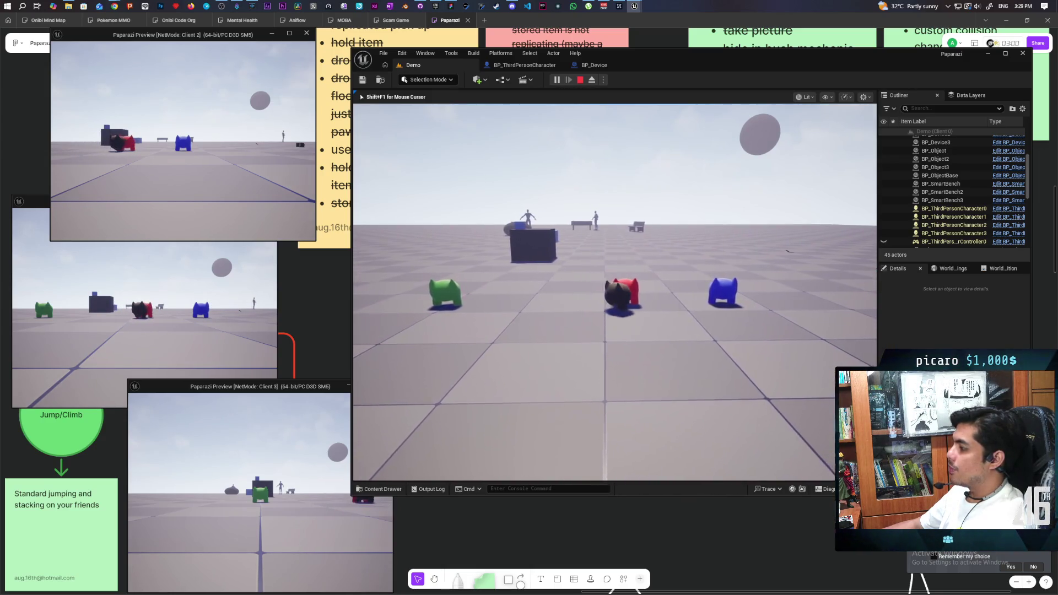
key(space)
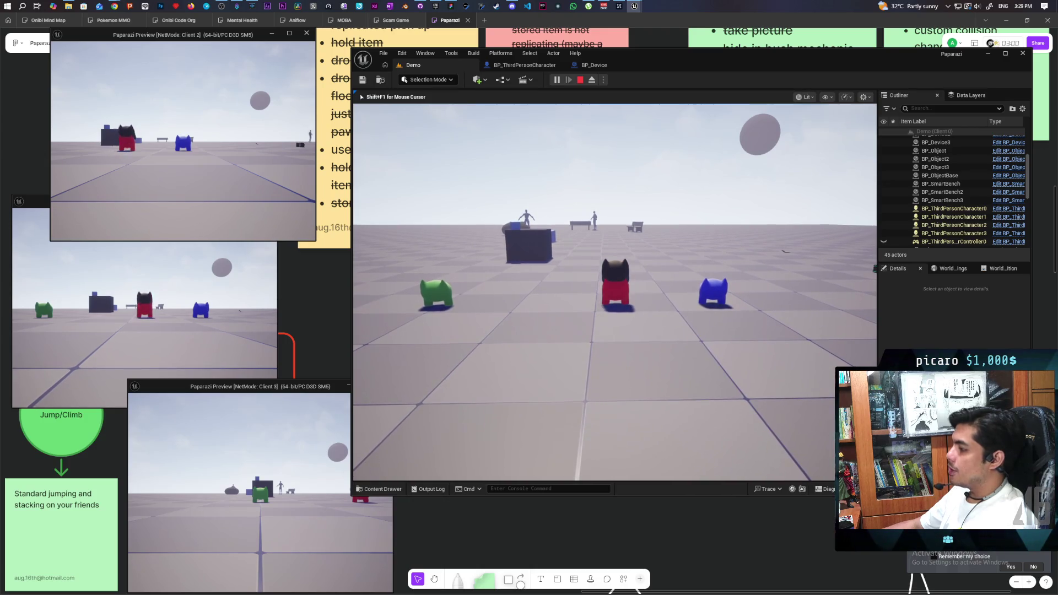
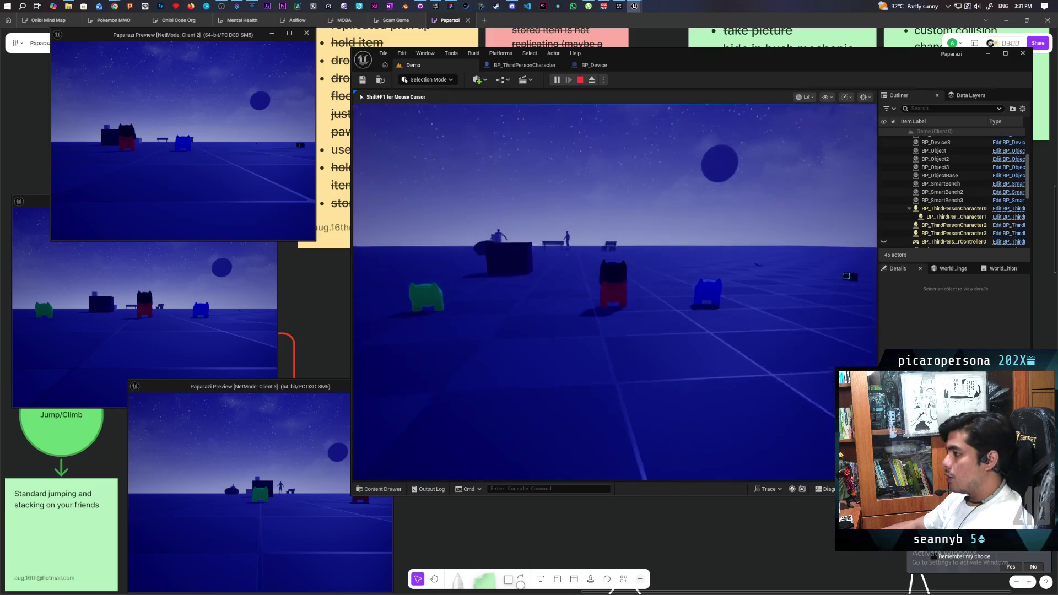
- Walk the red character across the play area in Client 1, then stop the play-test
key(shift+F1)
click(193, 316)
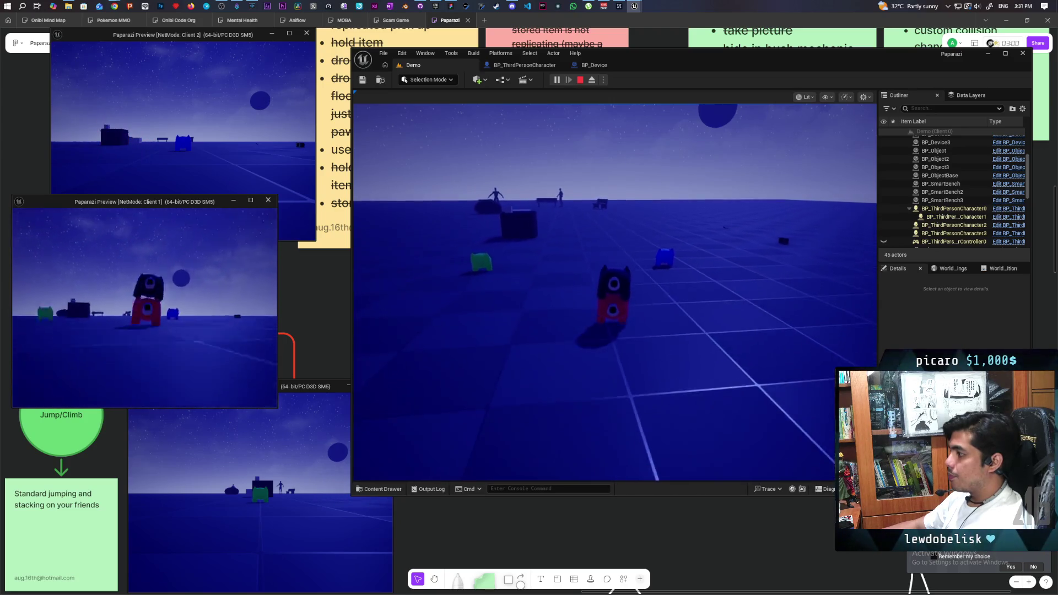
key(w)
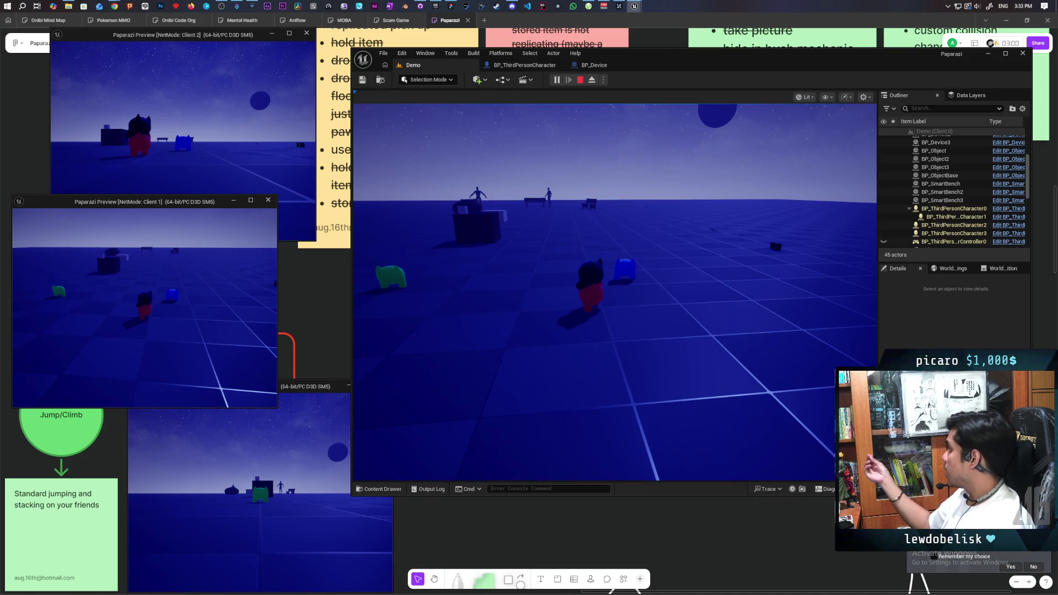
key(Escape)
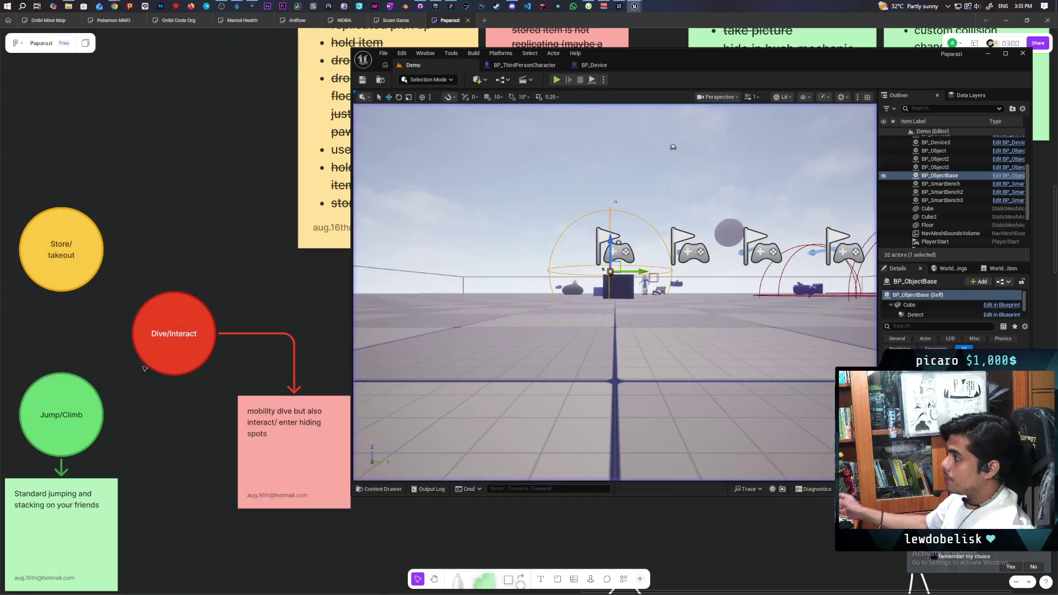
- Switch from the editor to the Paparazi planning board in Miro
click(498, 528)
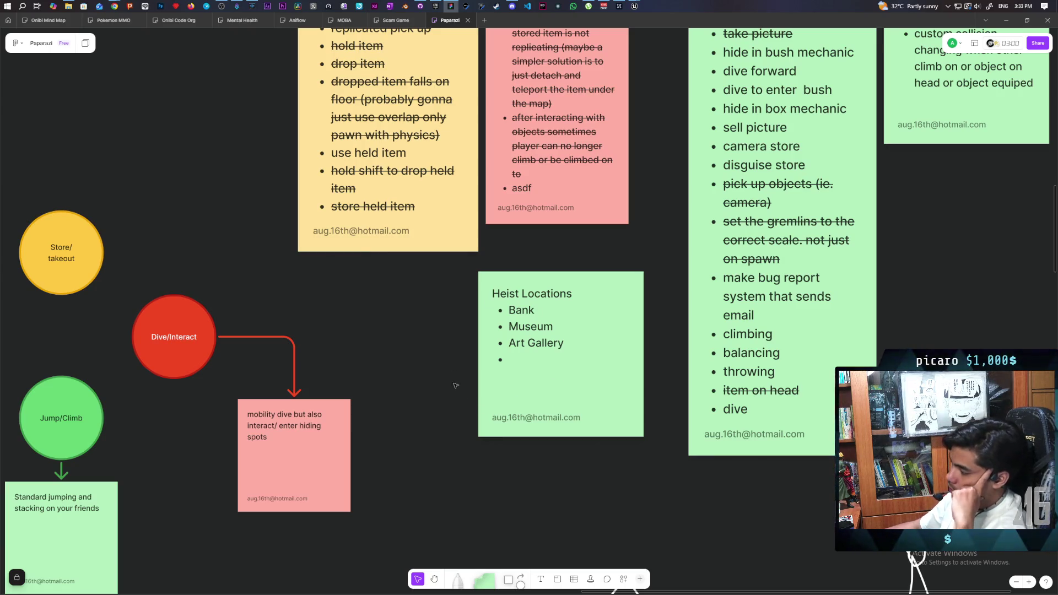
- Edit the Heist Locations note at its empty bullet below Bank, Museum and Art Gallery
click(507, 301)
click(527, 474)
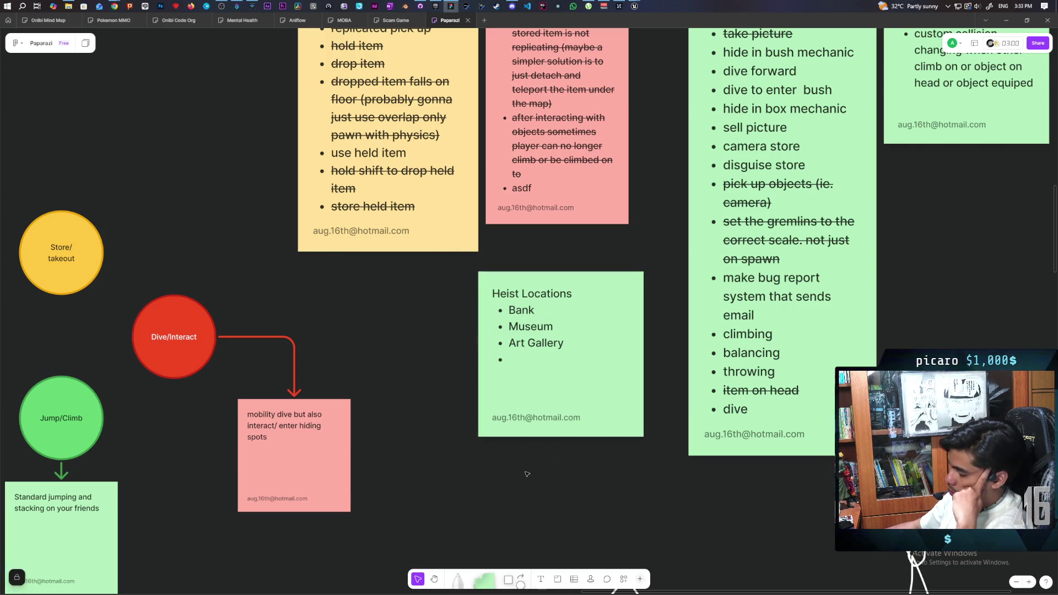
click(521, 359)
click(522, 358)
click(521, 358)
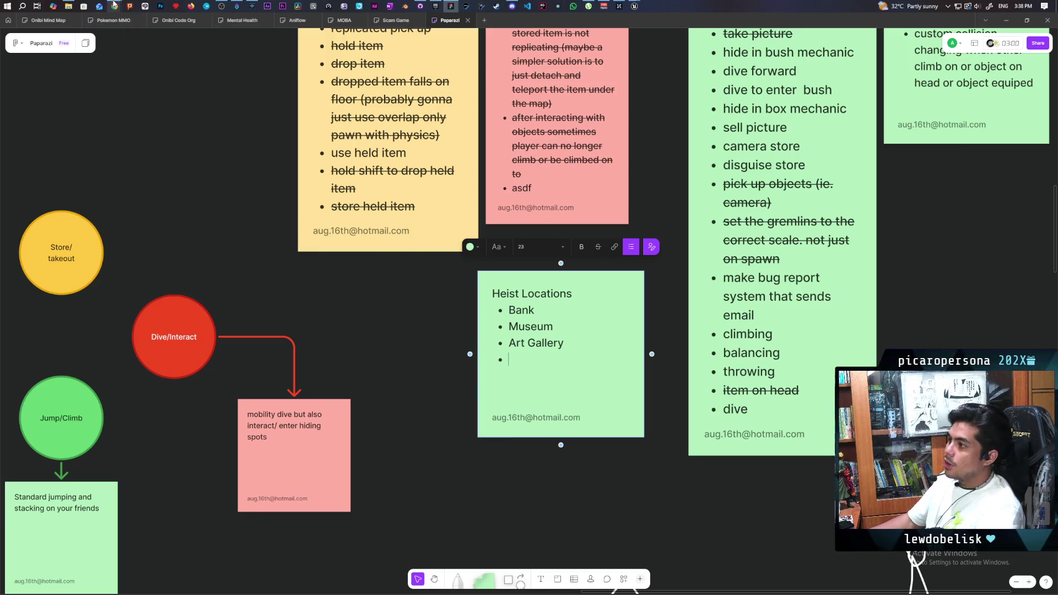
- Bring back the browser showing the 'Add a Cloak to your Character in Unreal Engine 5.5' search
mouse_move(114, 4)
click(620, 56)
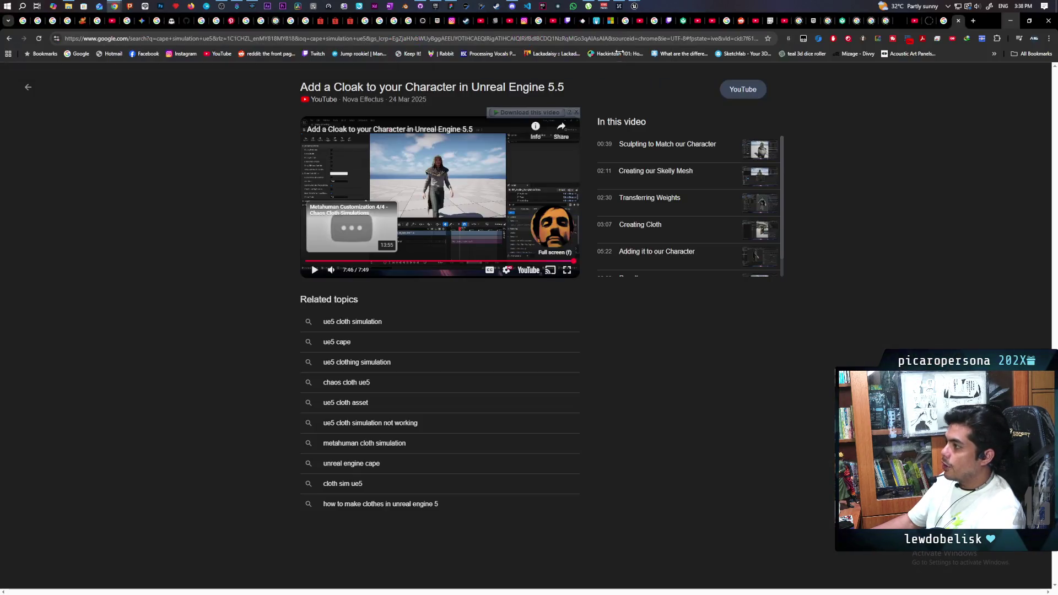
- Search Google for 'peak' from the address bar
click(409, 39)
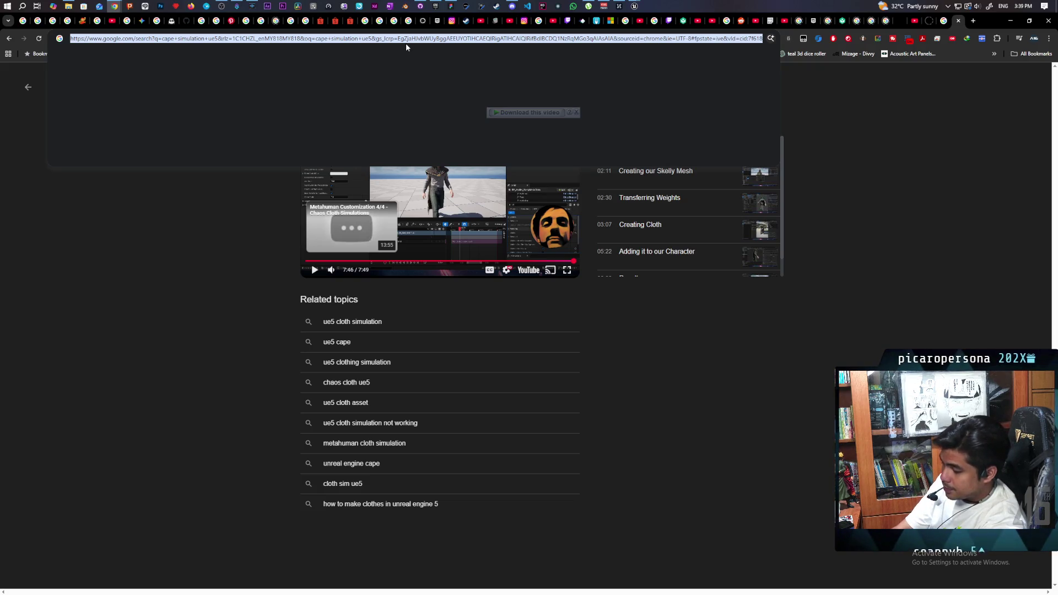
text(peak)
key(Return)
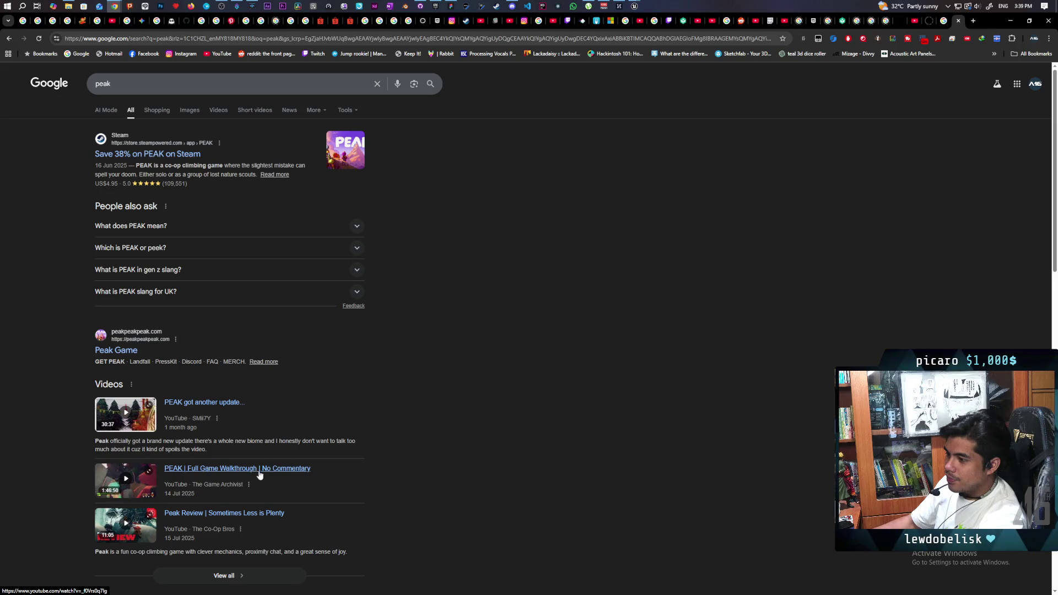
- Search Google for 'how long is peak'
click(187, 39)
text(how long is pe)
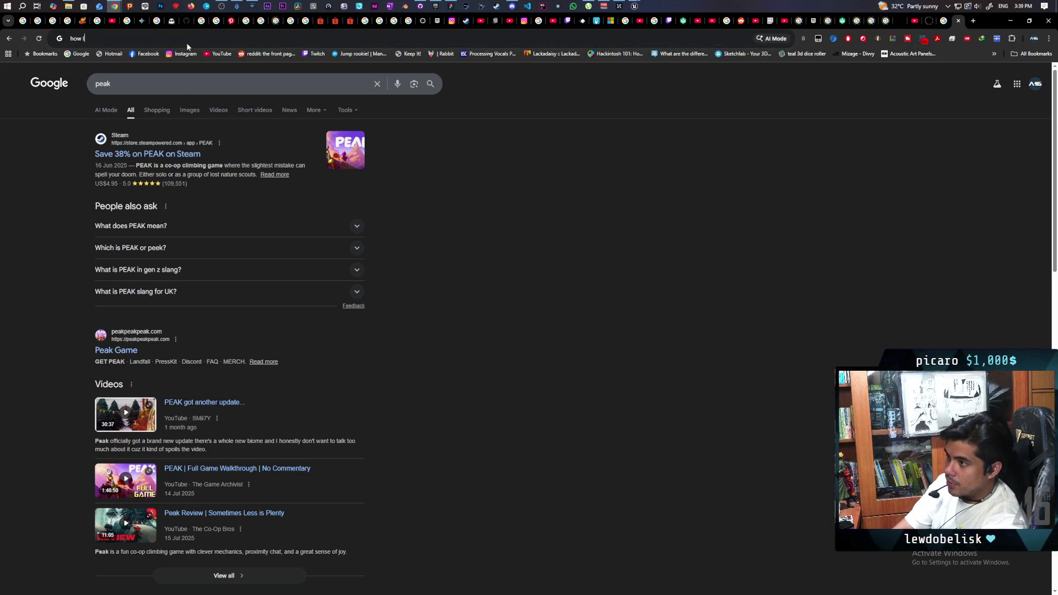
text(ak)
key(Return)
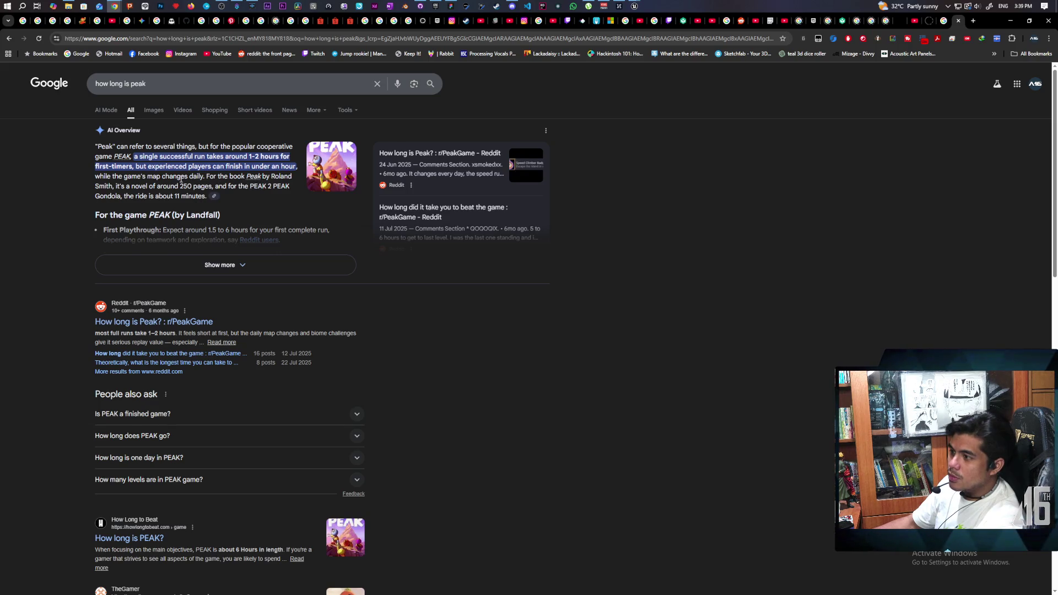
click(154, 85)
- Refine to 'how long is peak game' and expand the answer: about 6 hours main, 41 hours everything
text(game)
key(Return)
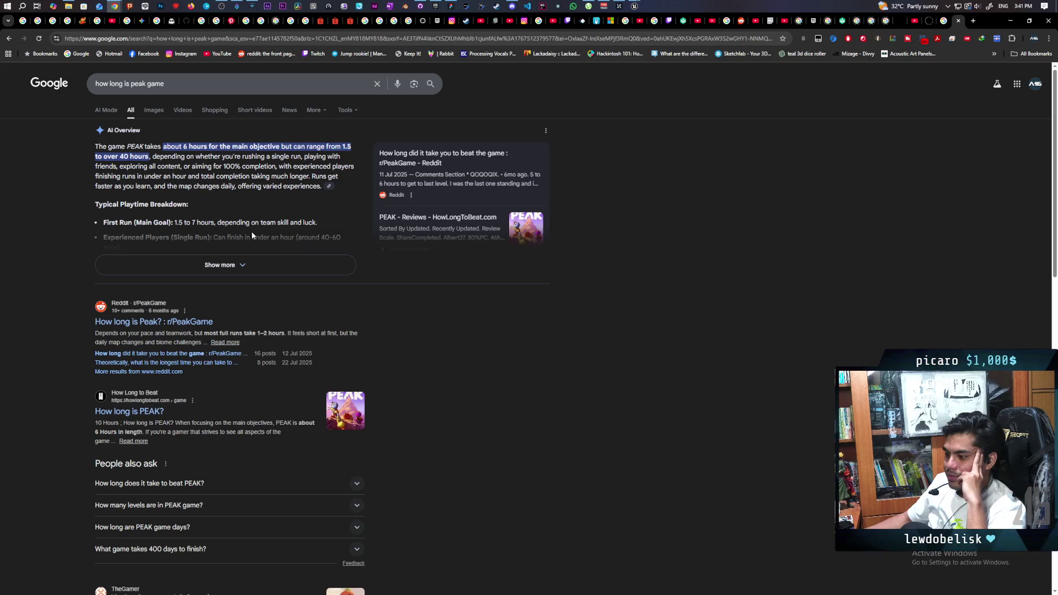
click(253, 482)
scroll(282, 441, down, 1)
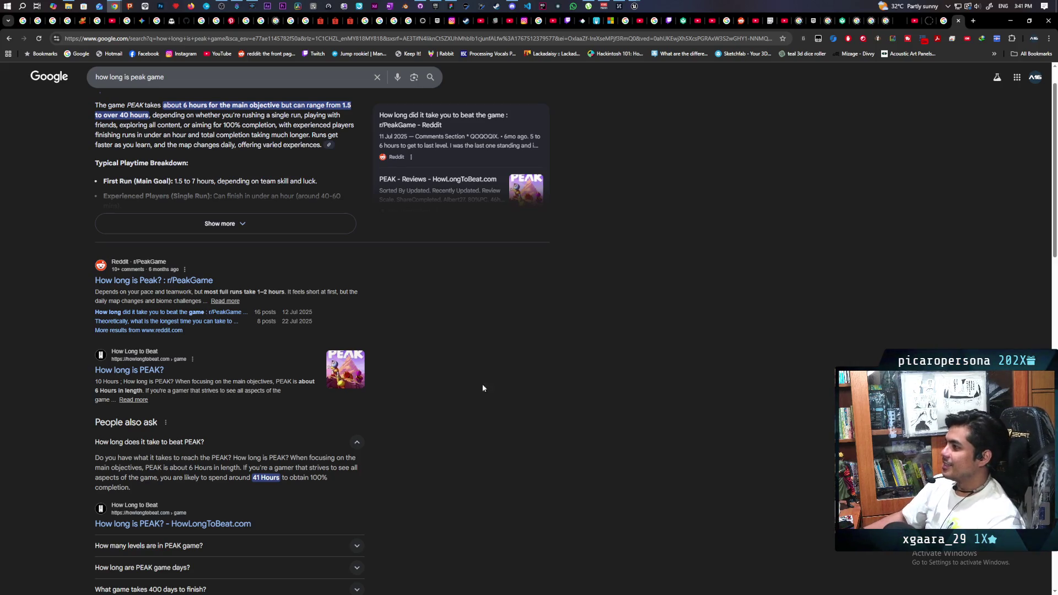
- Bring the Paparazi Unreal Editor forward and start a play-test with several clients
mouse_move(634, 7)
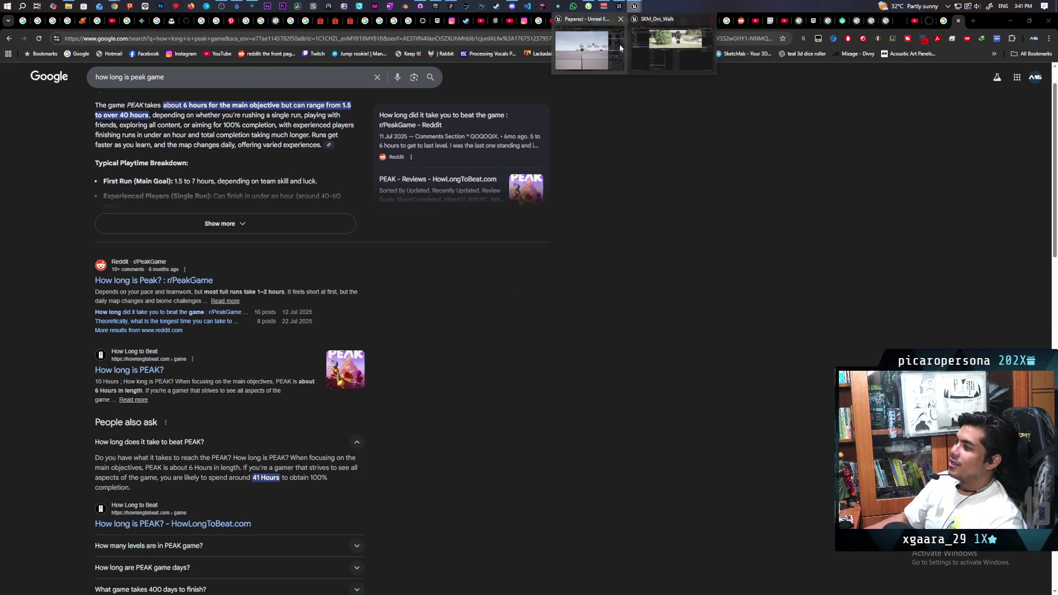
click(619, 45)
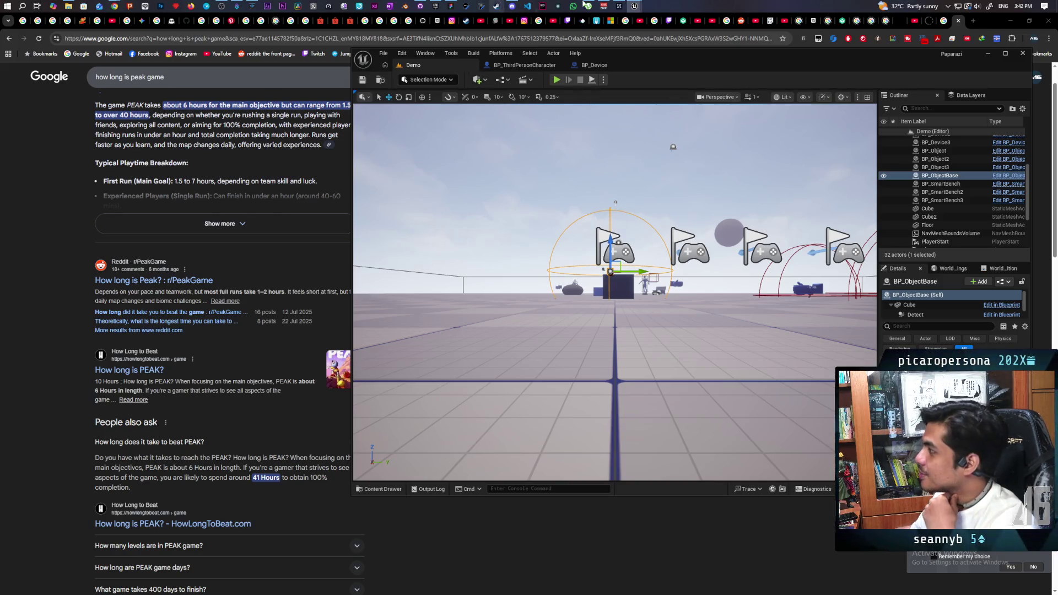
click(557, 79)
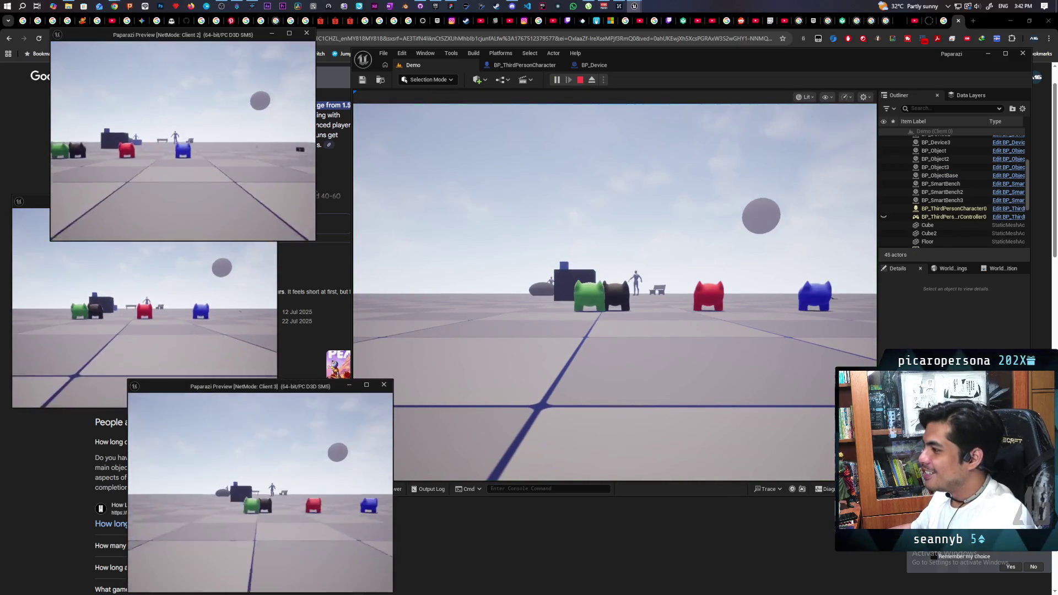
- Walk a cat to the blue blocks, pick one up, and carry it around the play area
key(w)
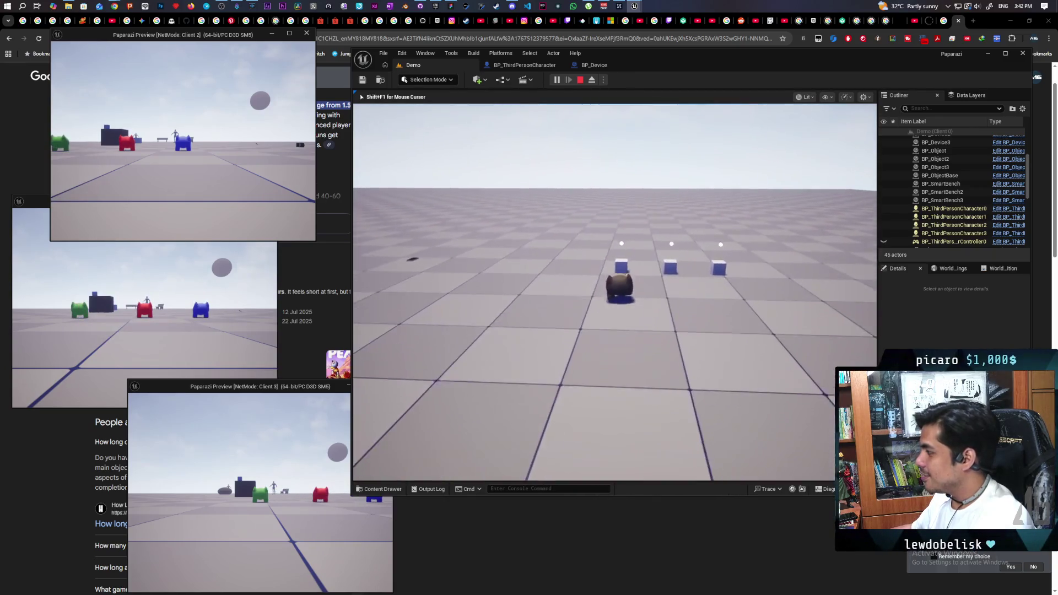
key(e)
key(w)
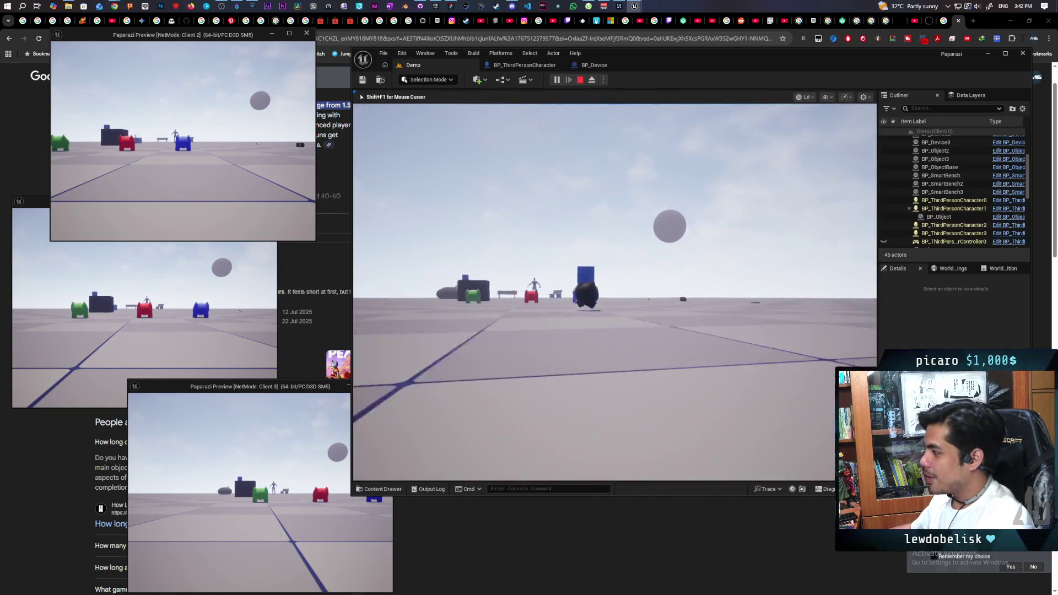
key(s)
key(w)
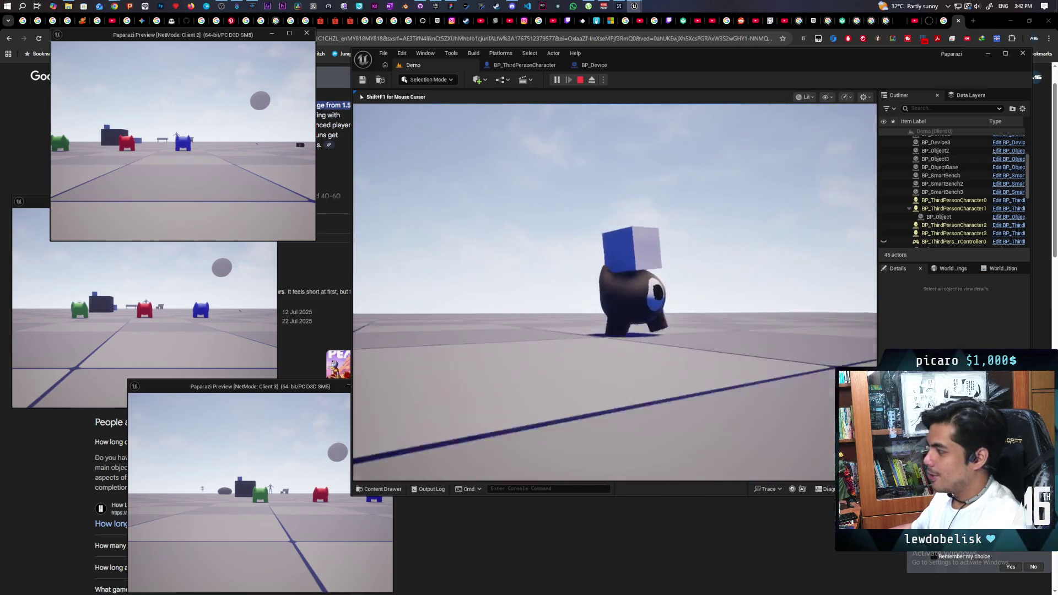
key(d)
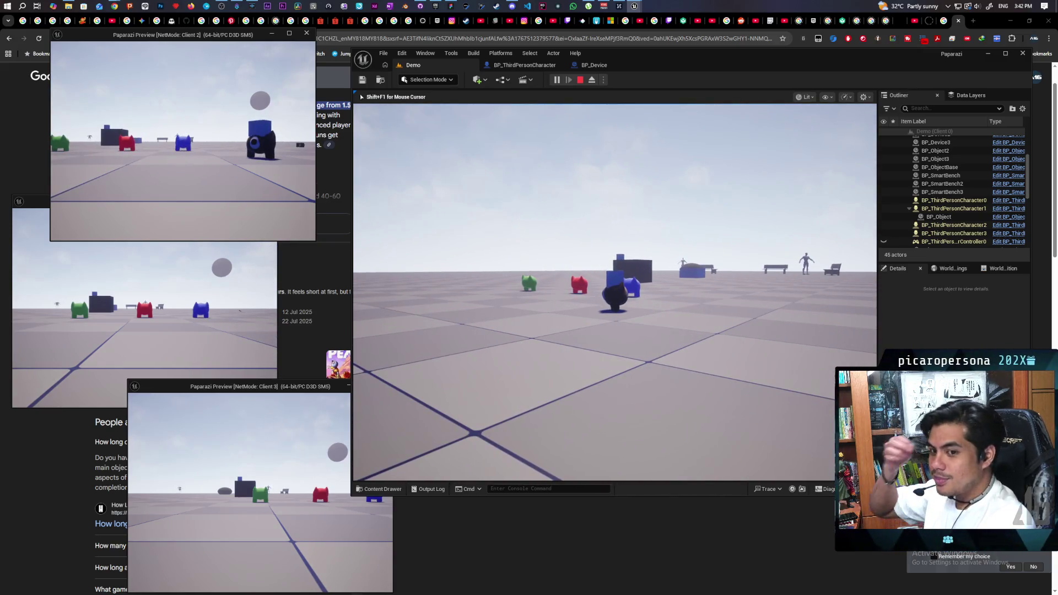
key(a)
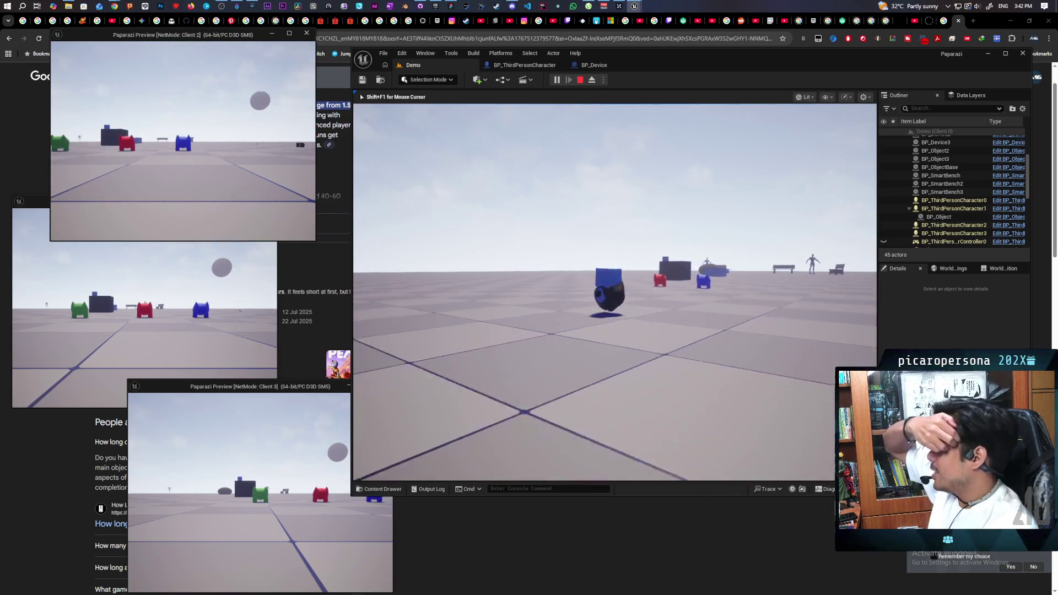
key(d)
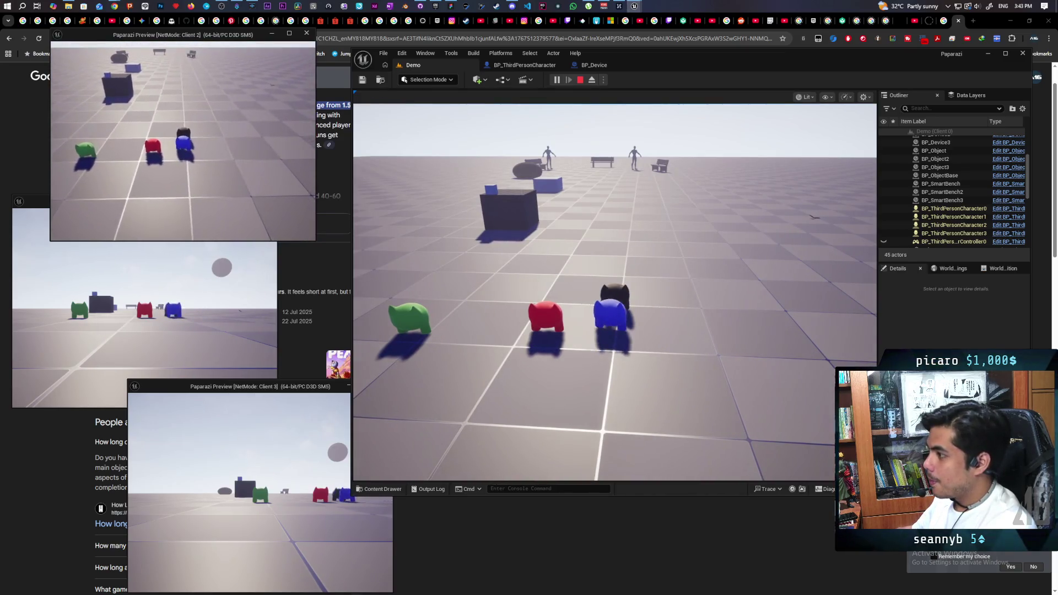
- Jump the red cat, then the green cat, onto the top of the cat stack
click(223, 259)
key(w)
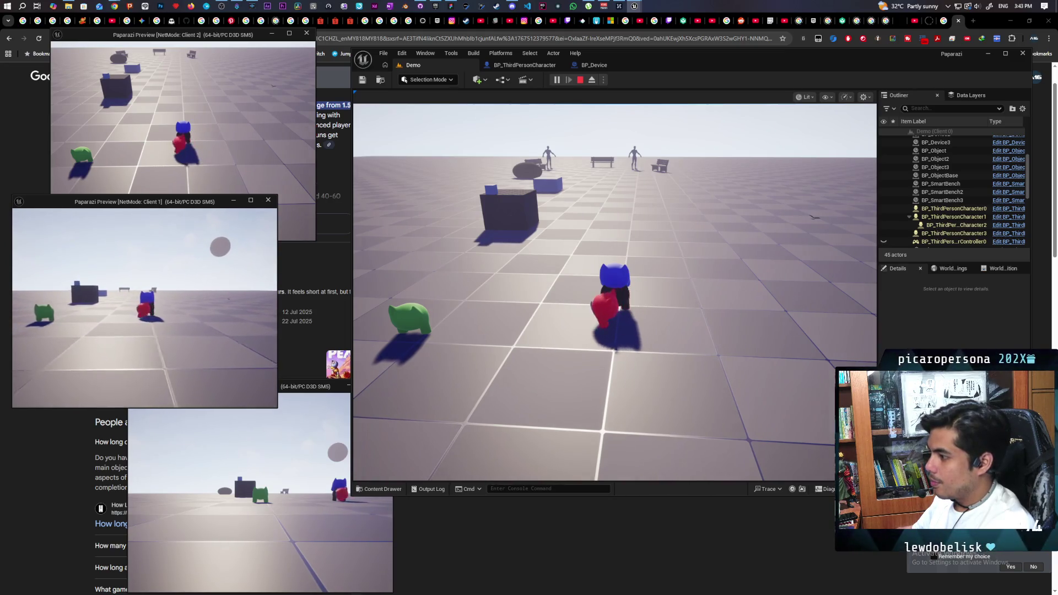
key(space)
click(220, 441)
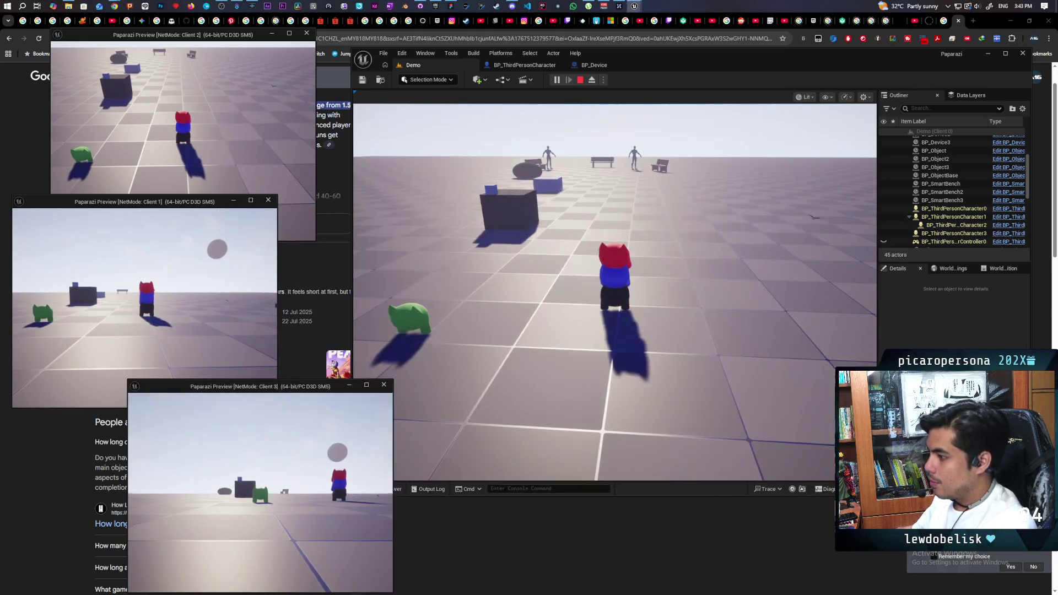
key(w)
key(w)
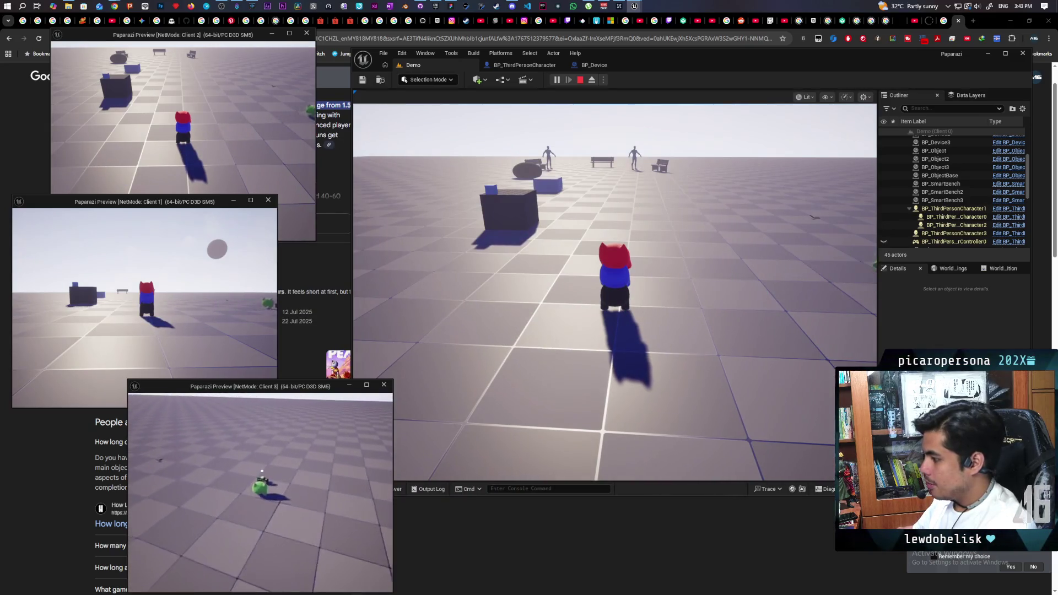
key(w)
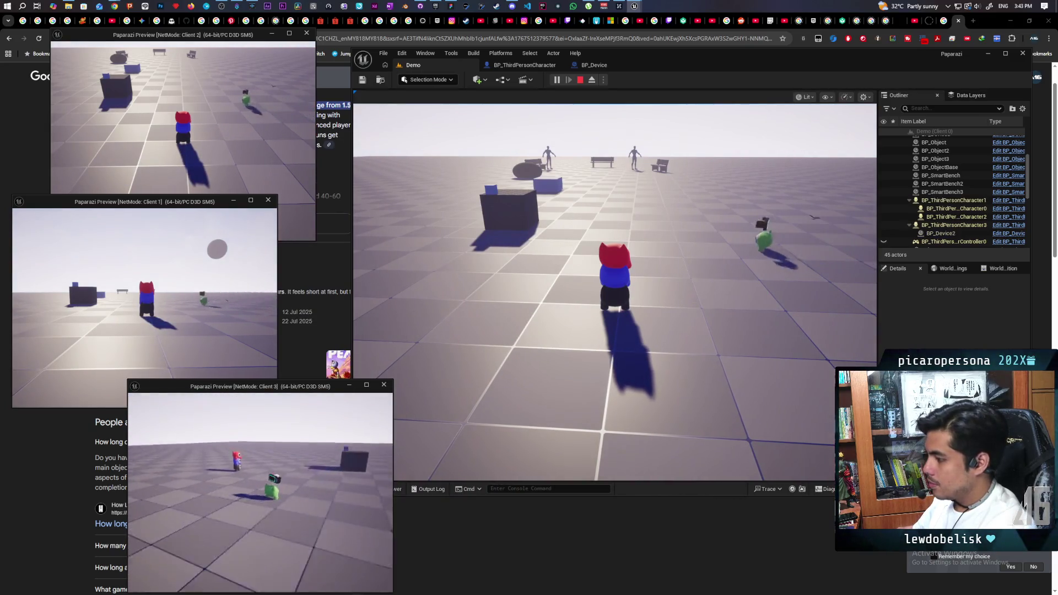
key(w)
key(space)
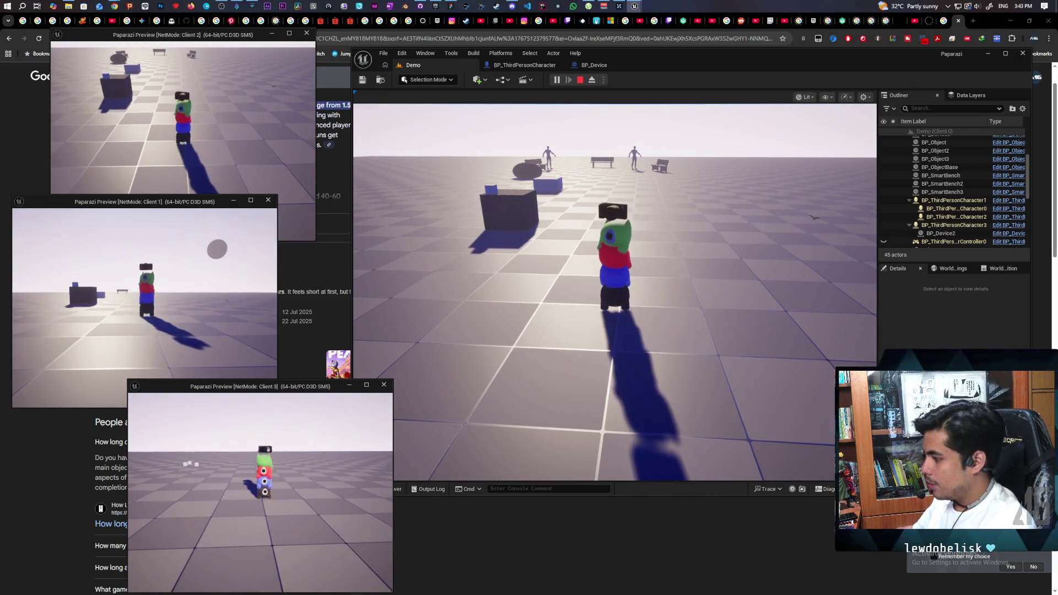
- Raise the green cat's camera and walk the cat stack past the white cube toward the benches
key(e)
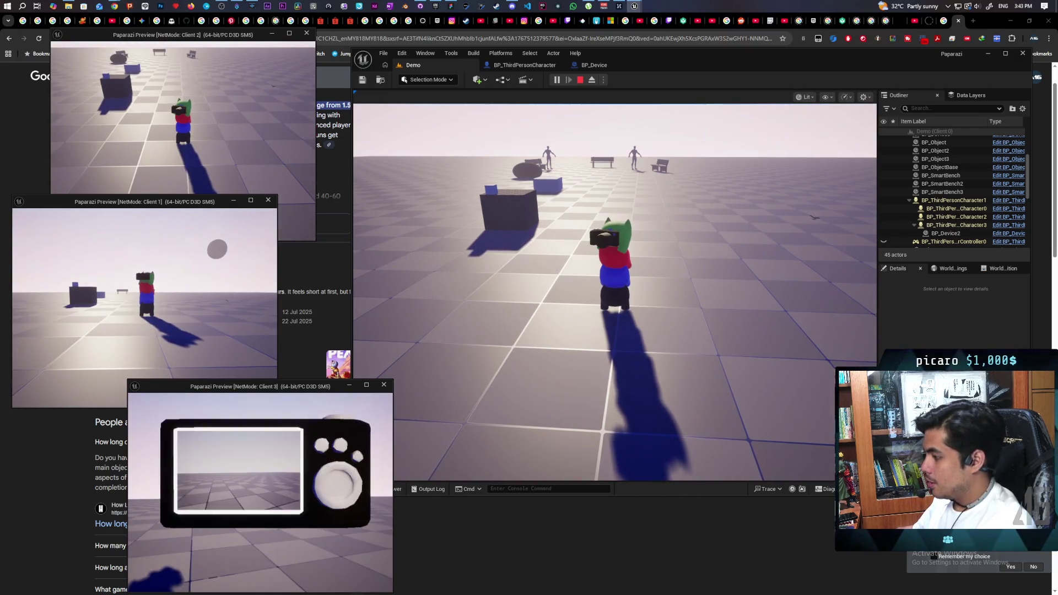
click(586, 280)
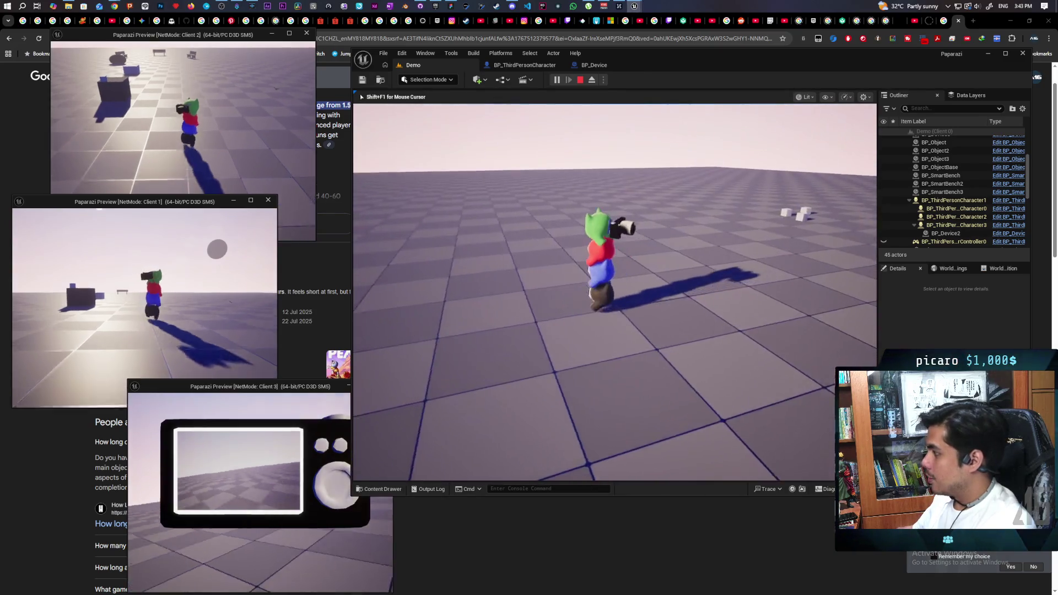
key(w)
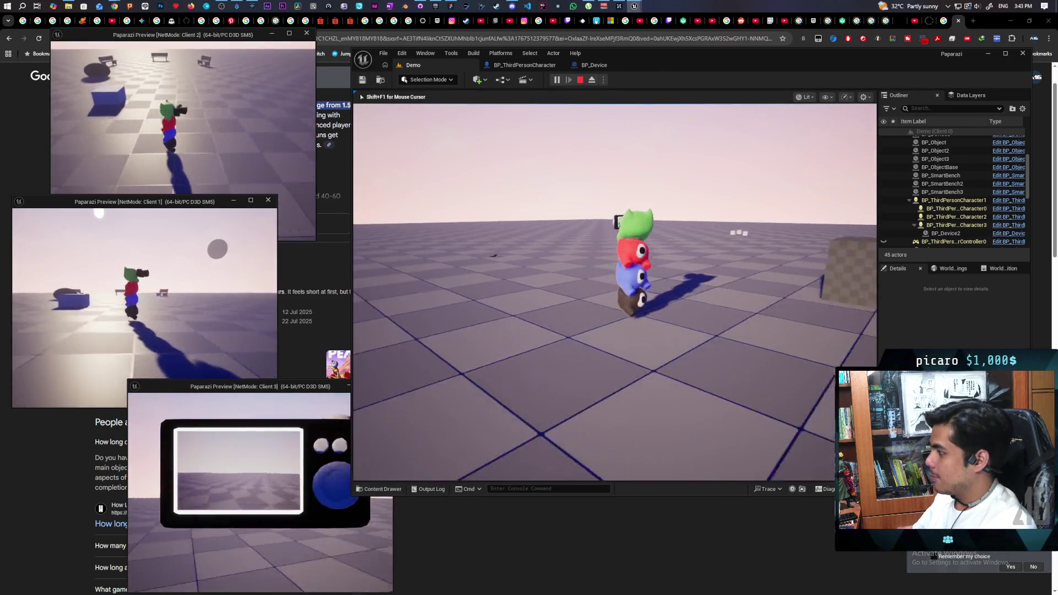
key(w)
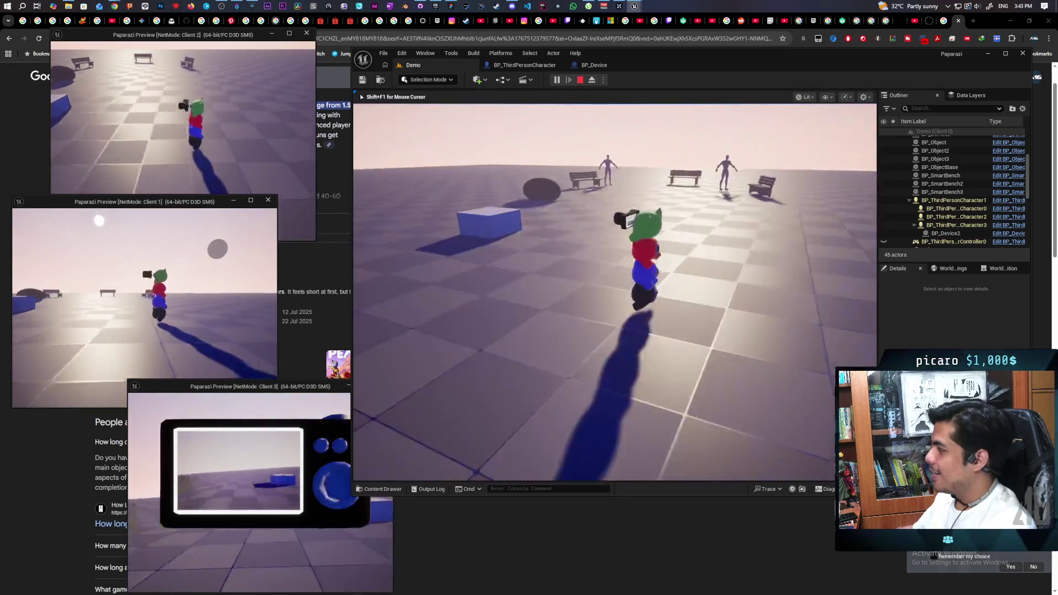
key(s)
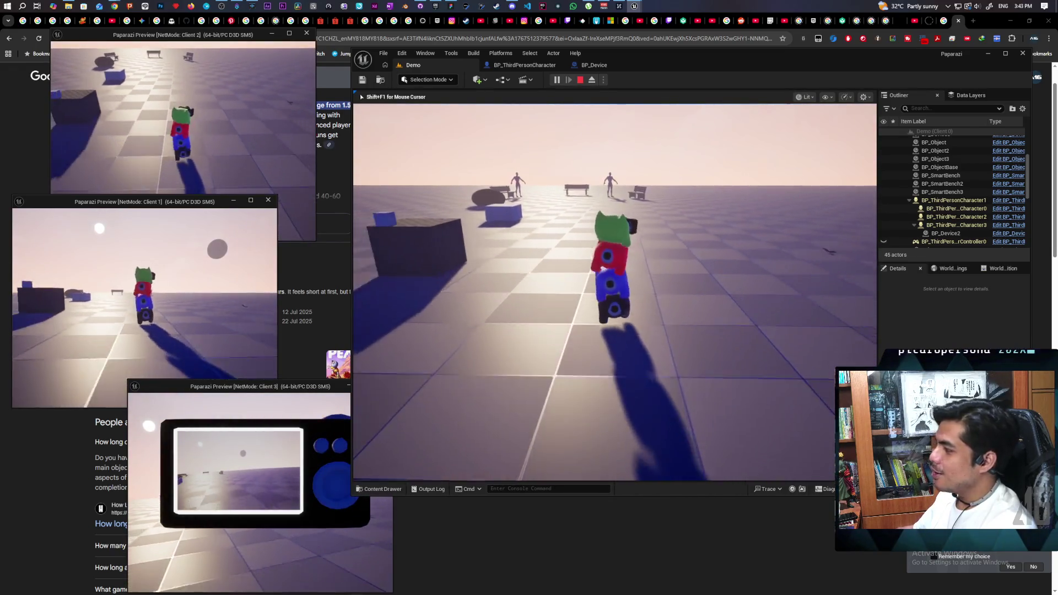
key(w)
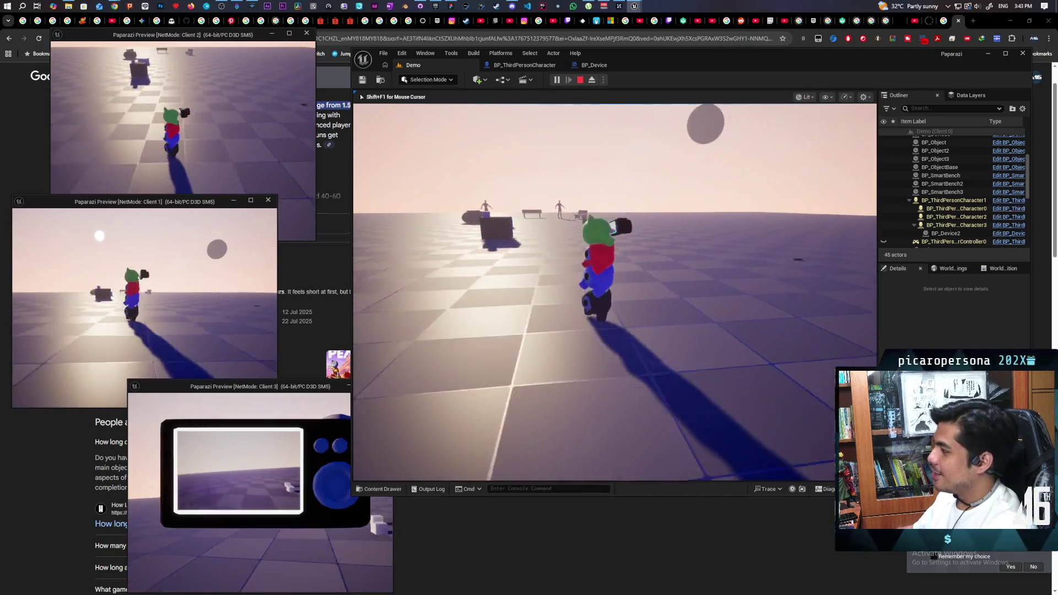
key(w)
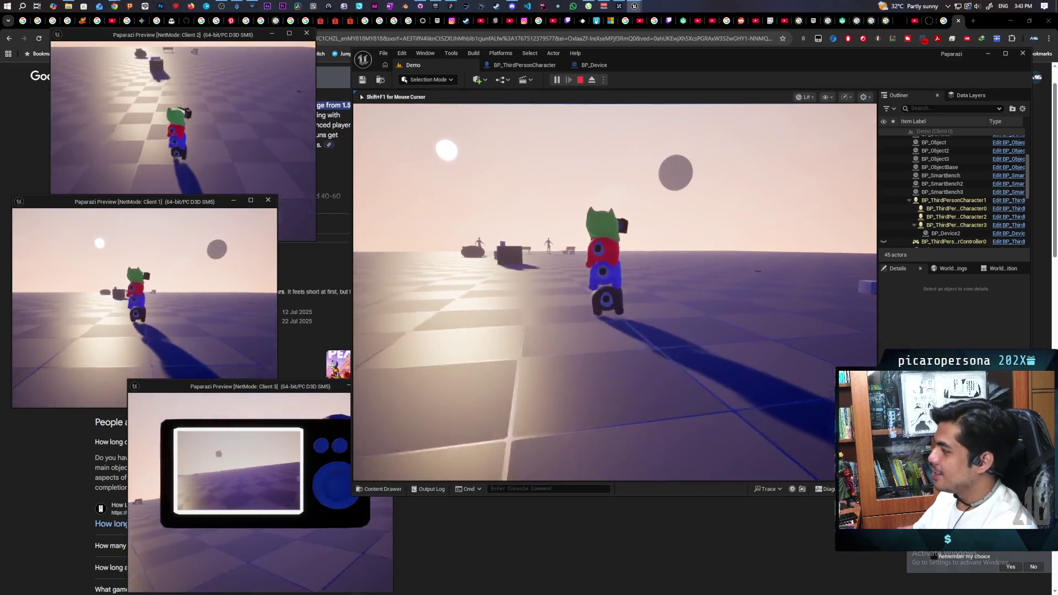
key(w)
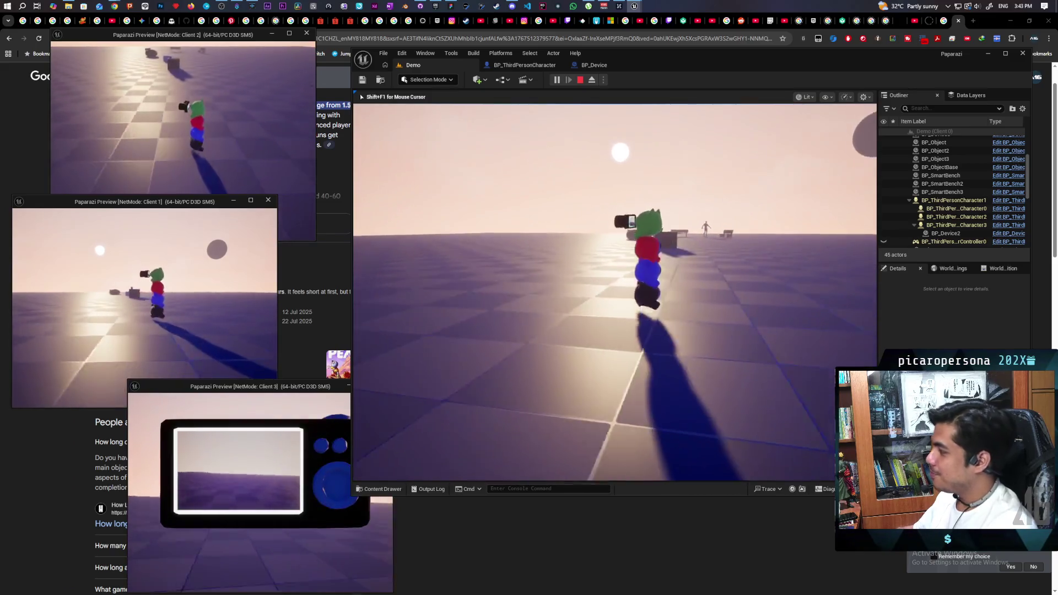
key(w)
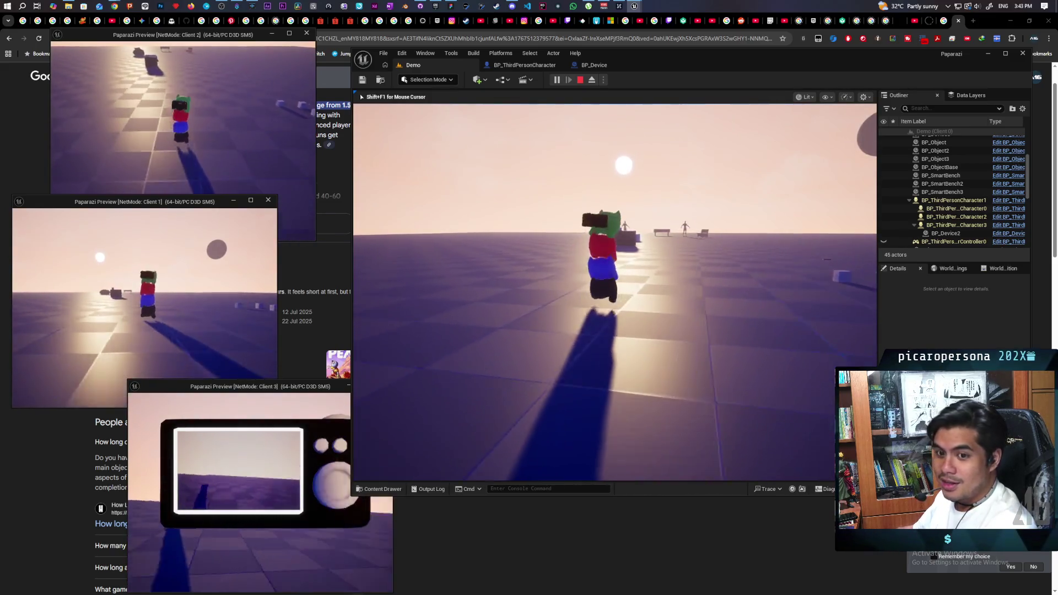
- Circle the bench and walk past the floor text to the grey mannequins
key(w)
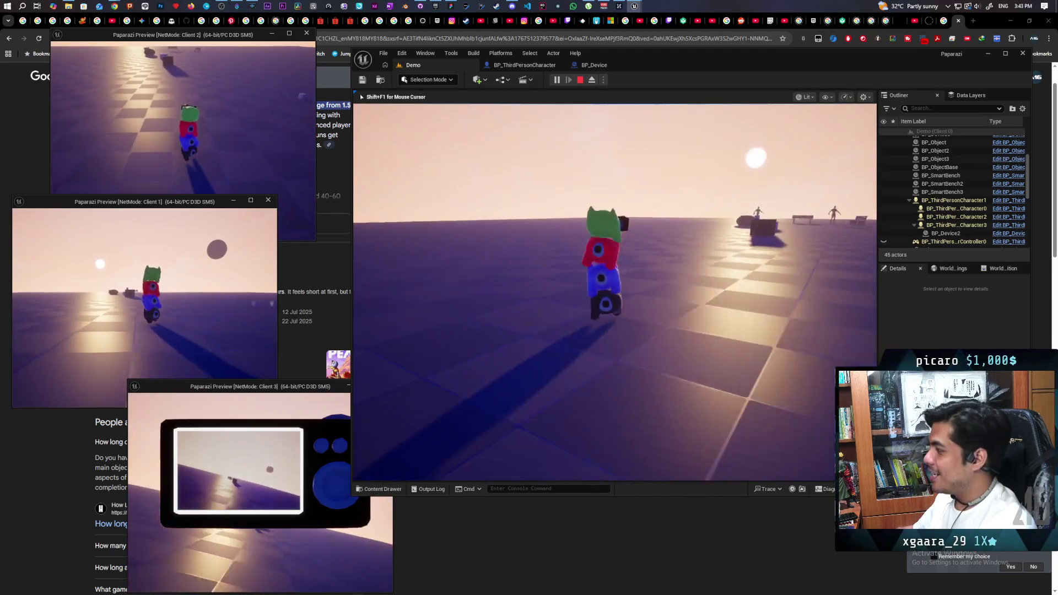
key(w)
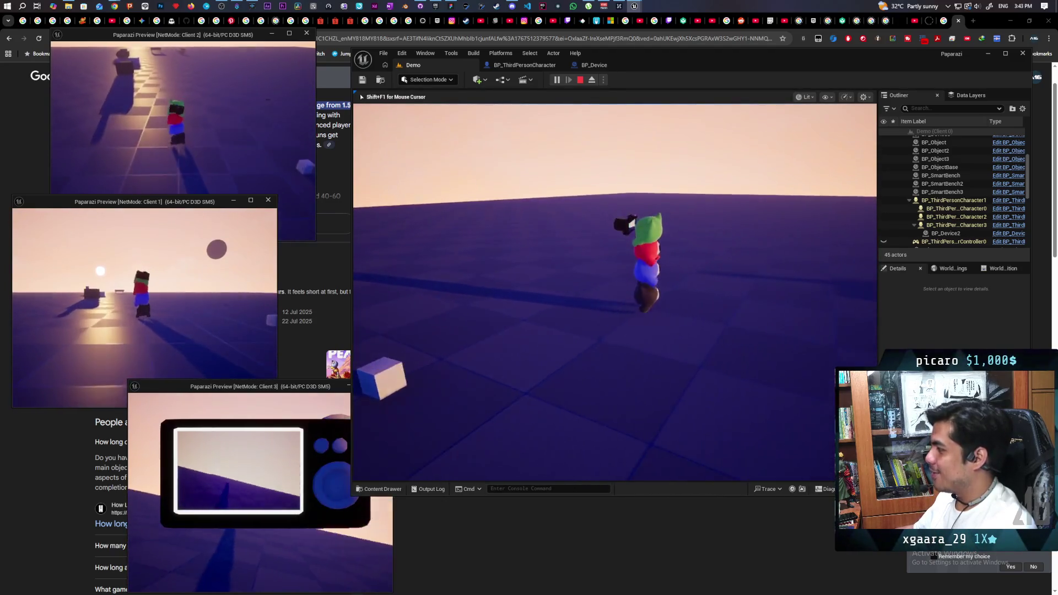
key(w)
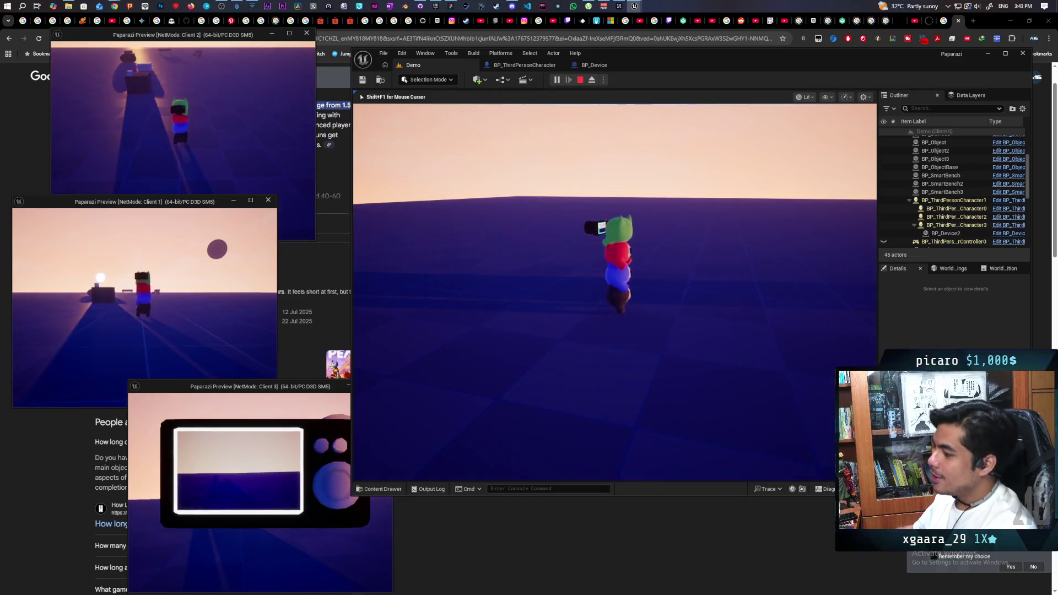
key(w)
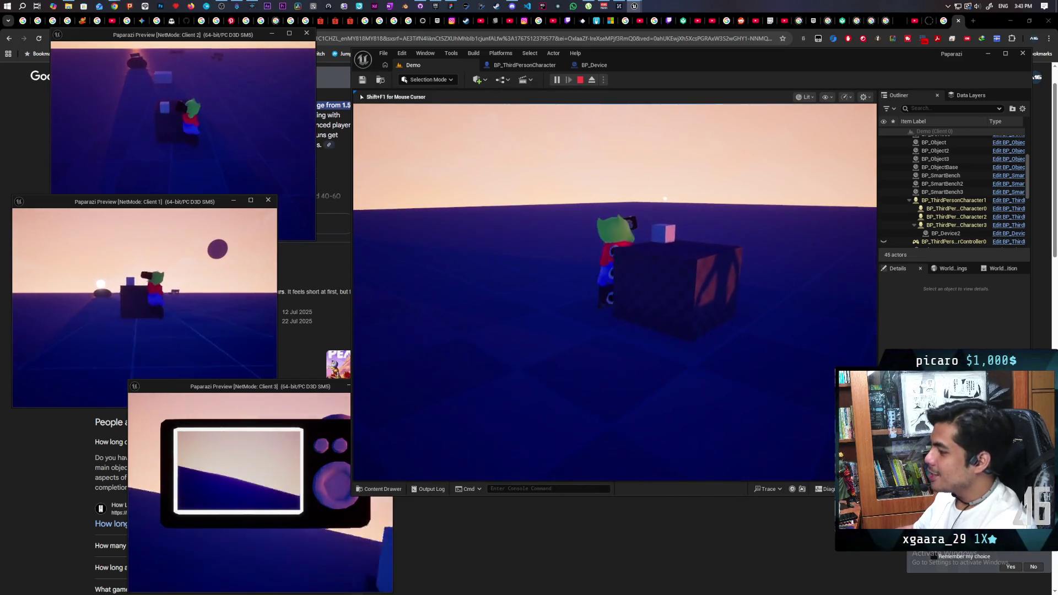
key(w)
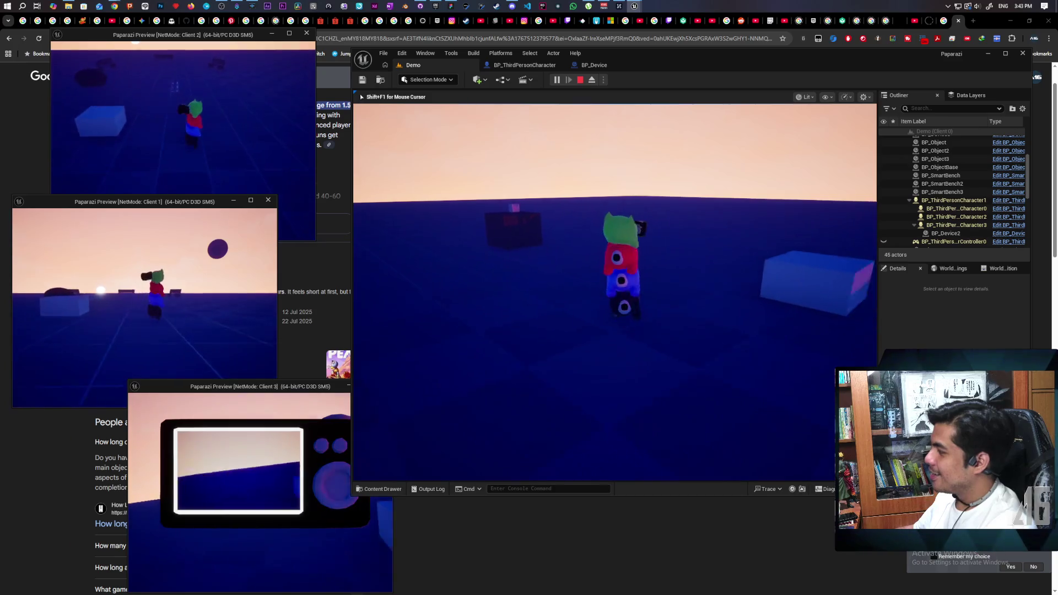
key(w)
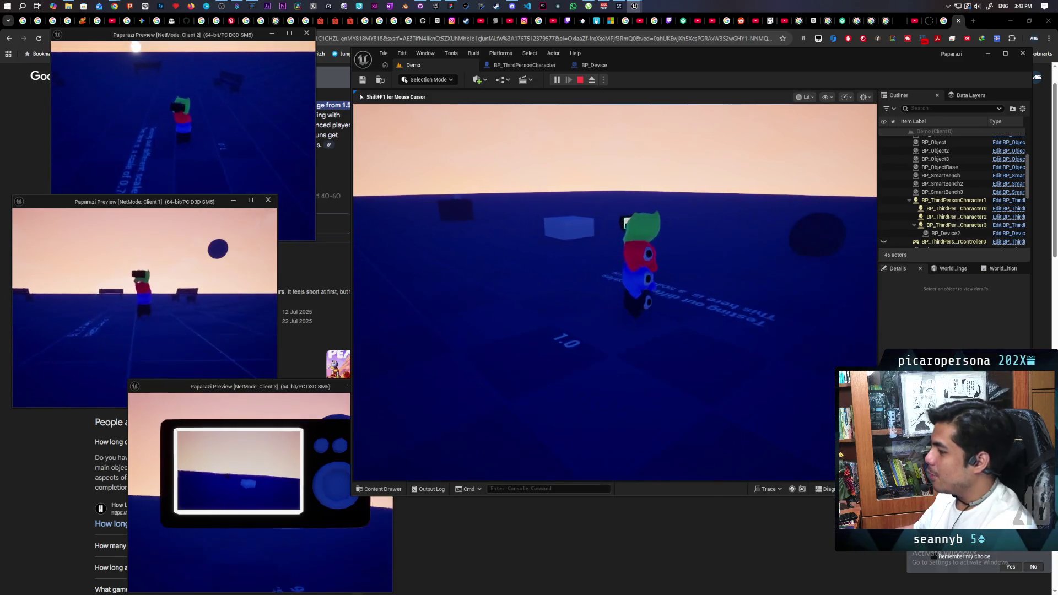
key(w)
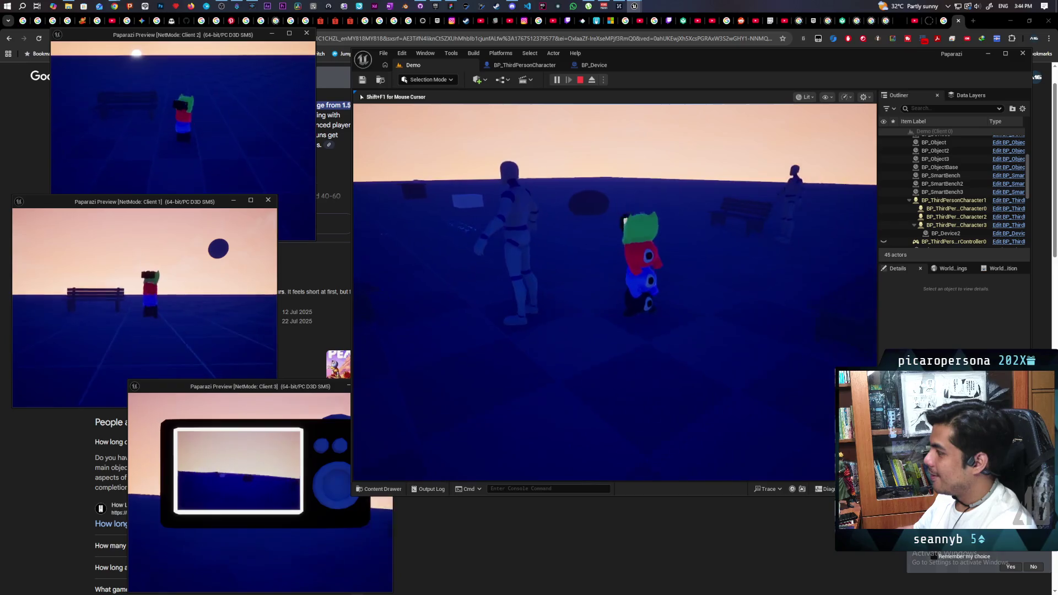
key(w)
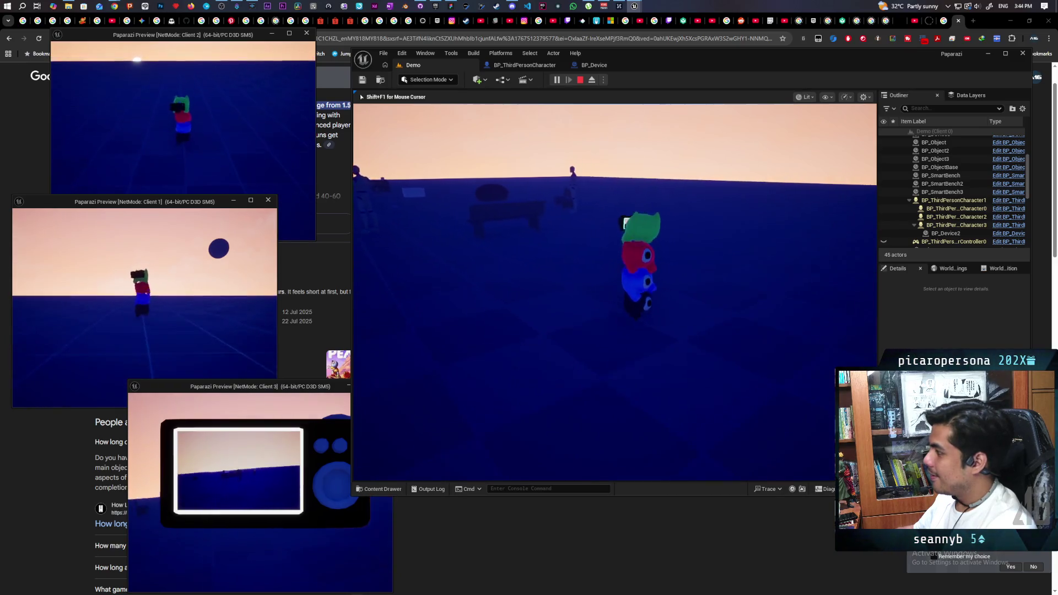
key(w)
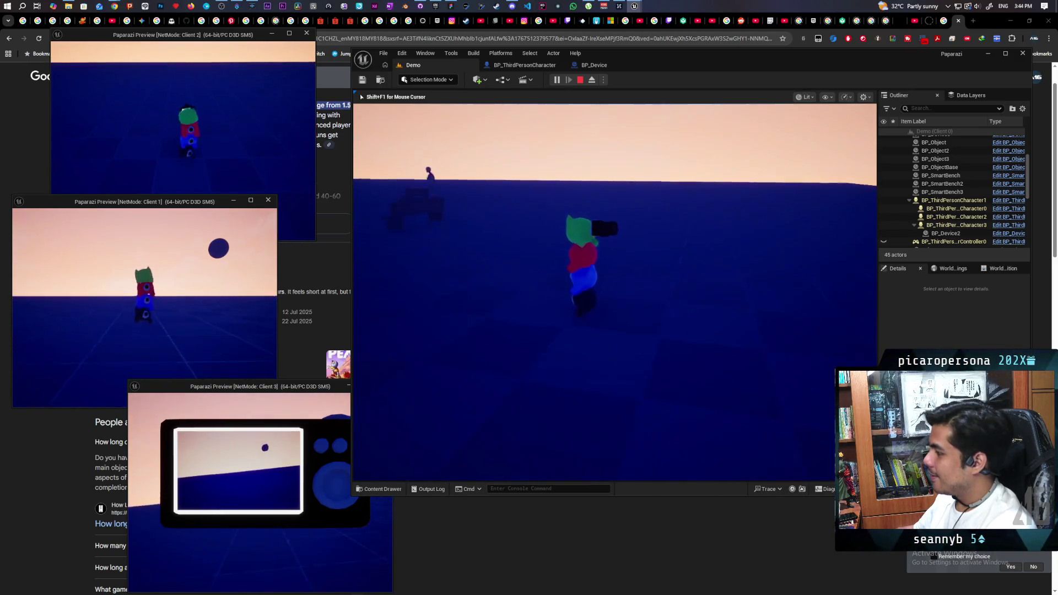
key(w)
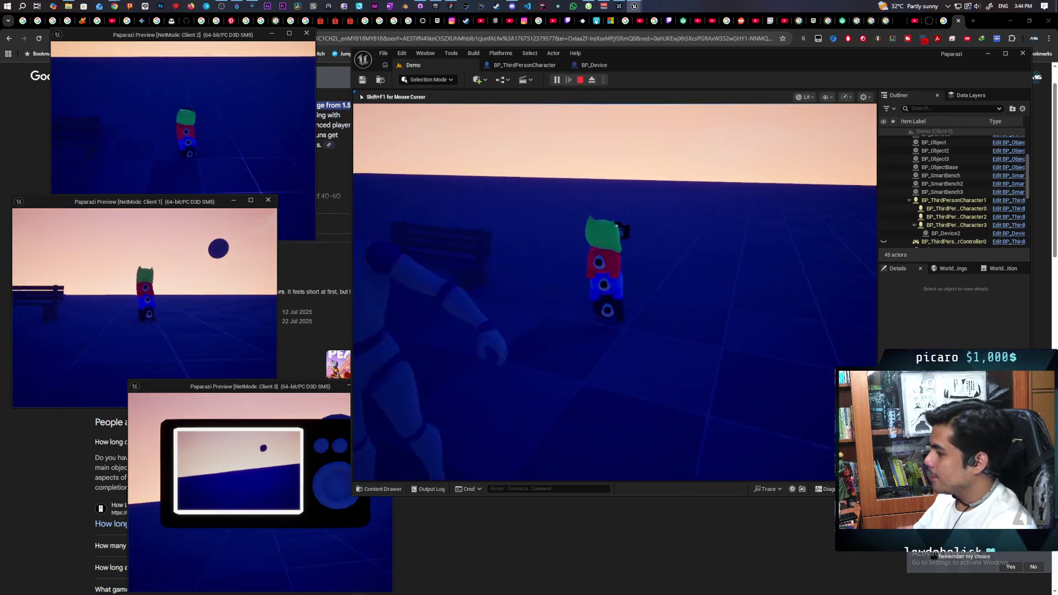
key(w)
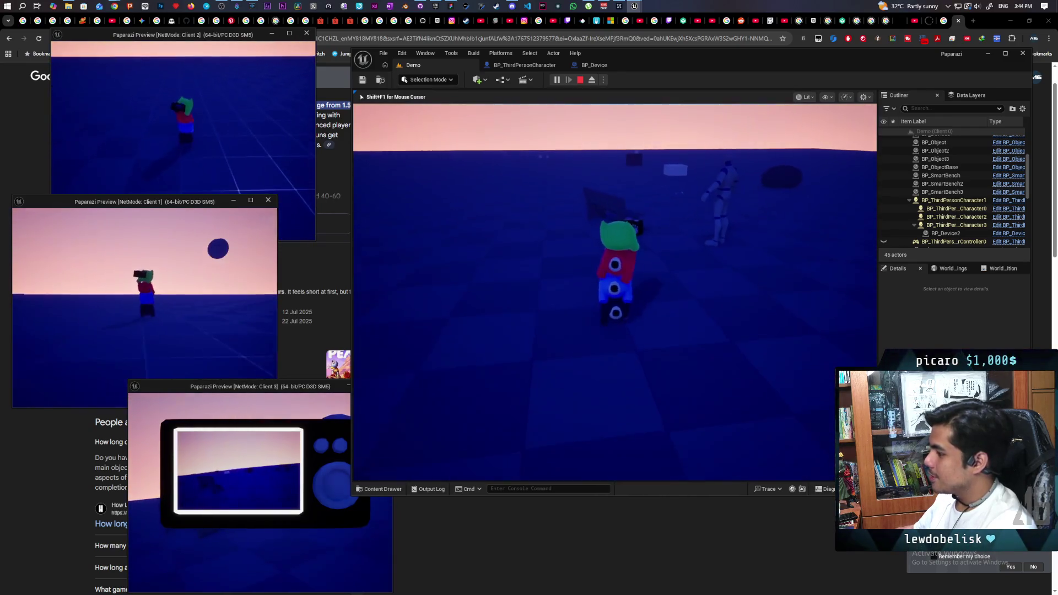
key(w)
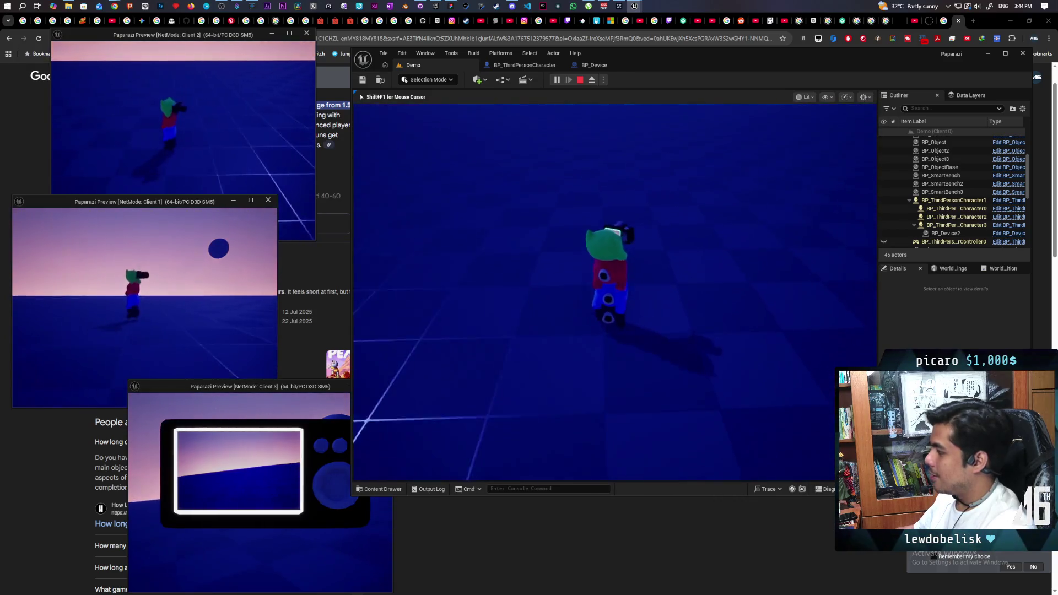
key(w)
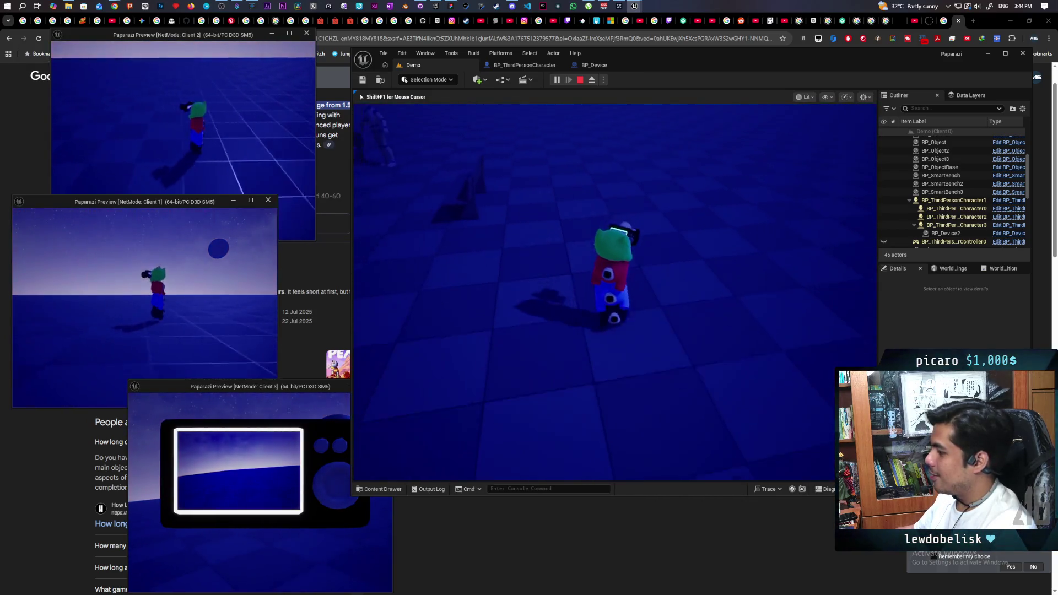
key(w)
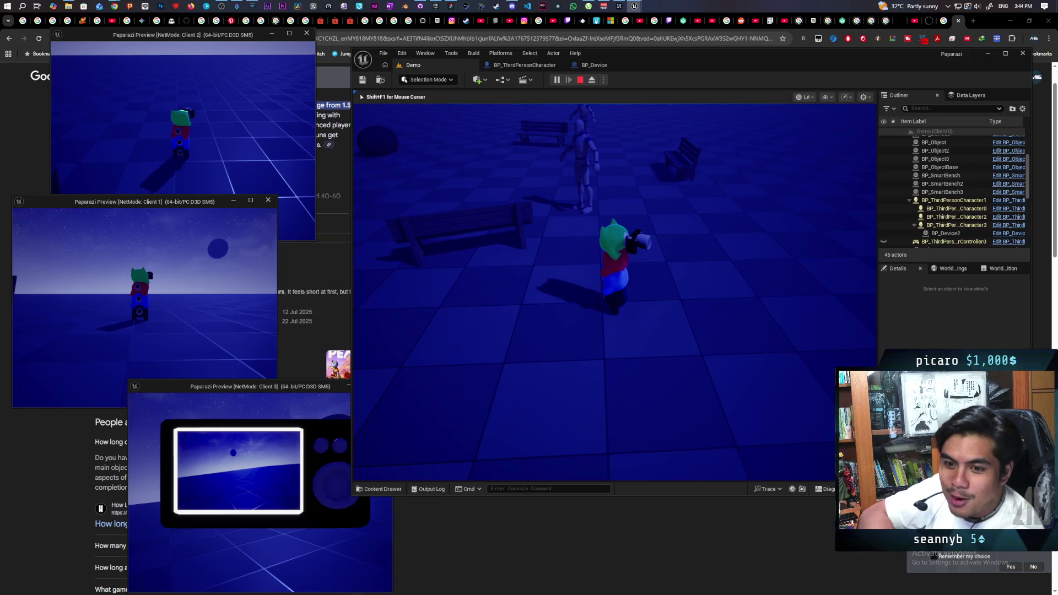
- Walk the character around the Demo level toward the benches, floor text and white box
key(w)
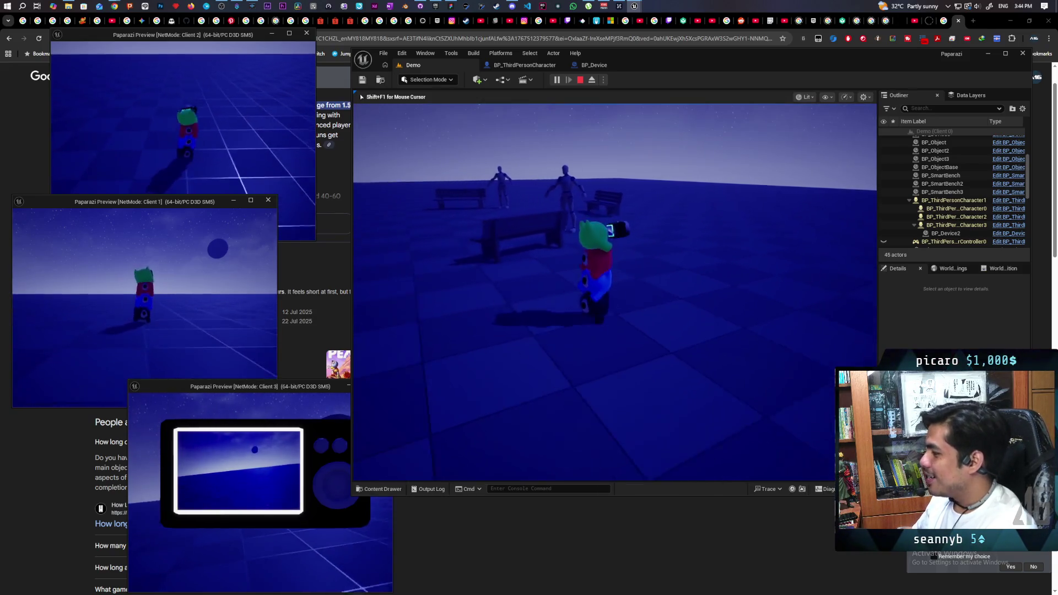
key(w)
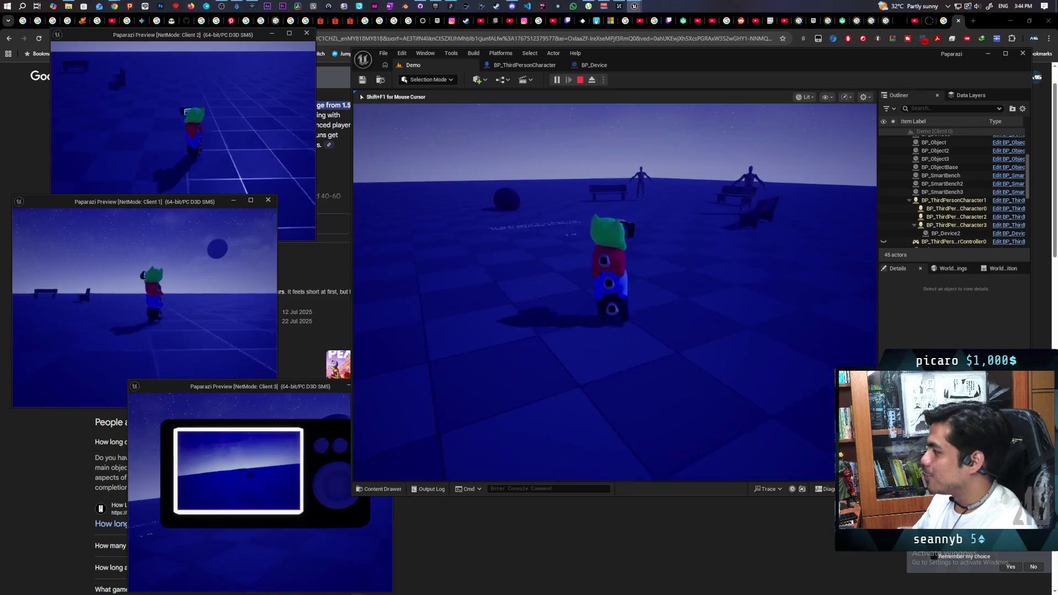
key(w)
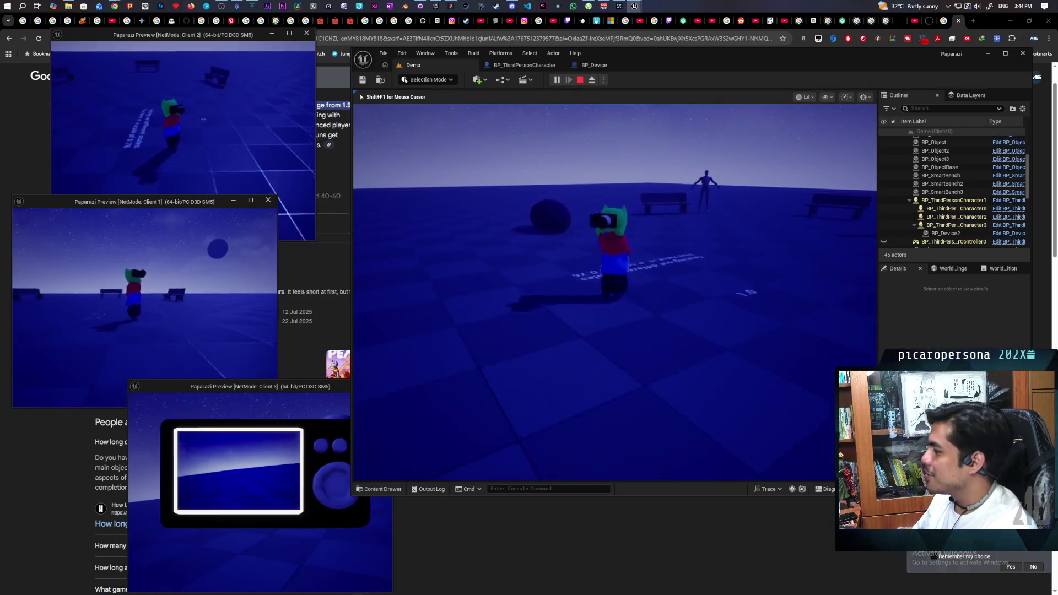
key(s)
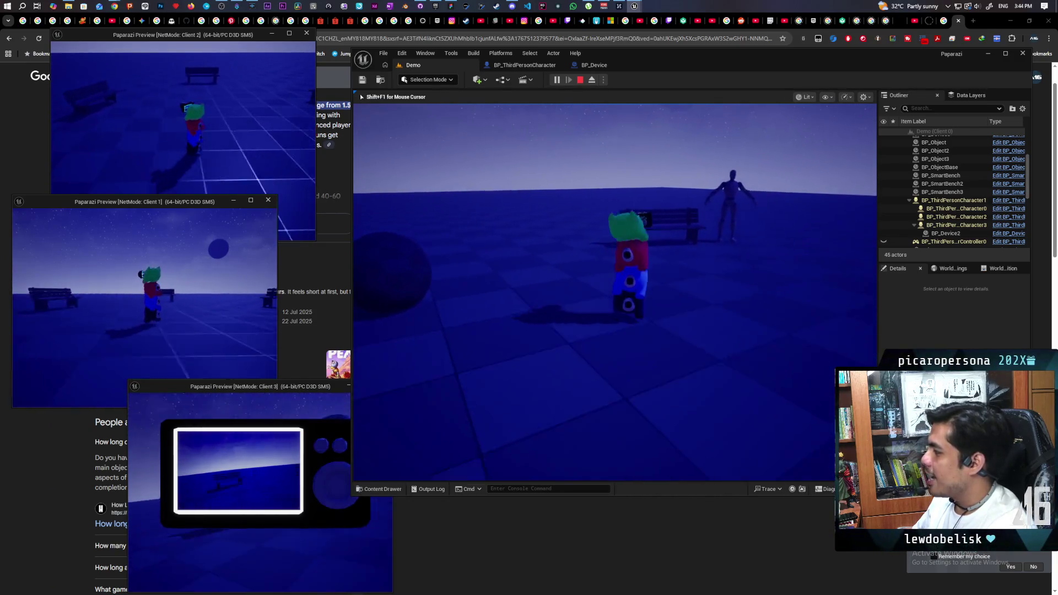
key(w)
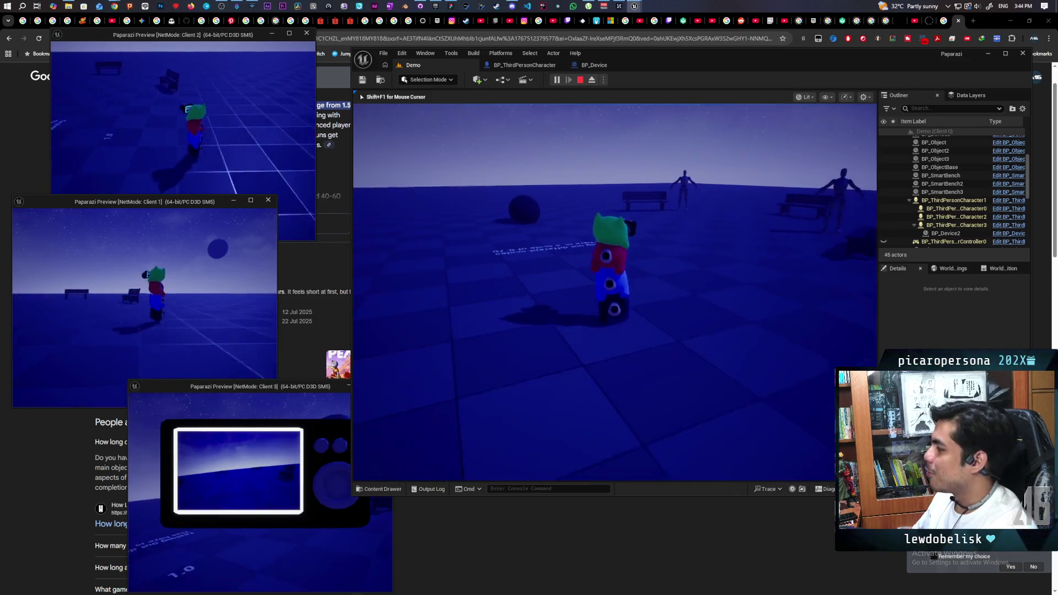
key(a)
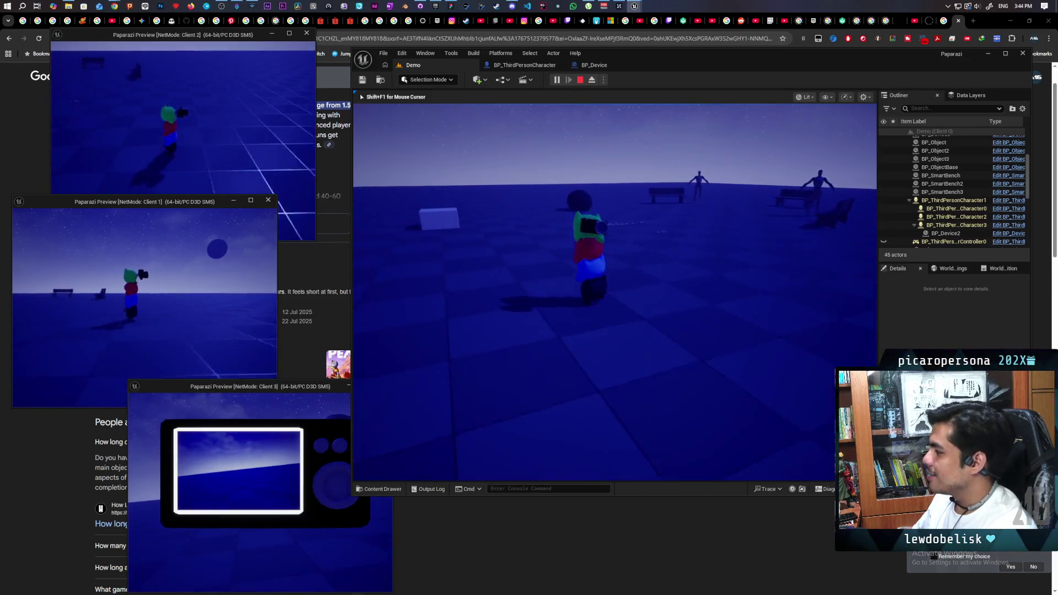
key(s)
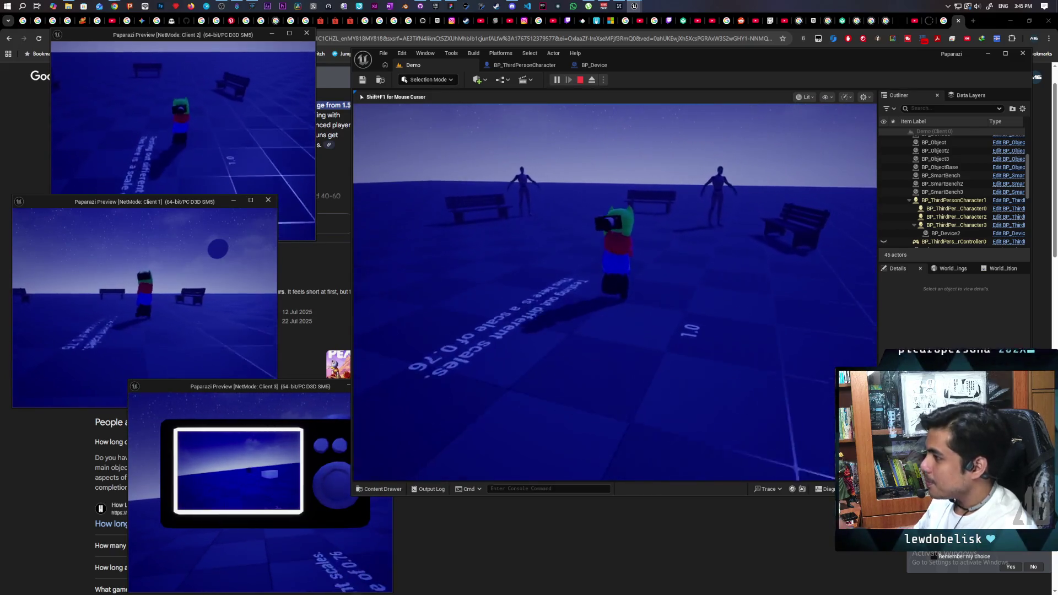
key(w)
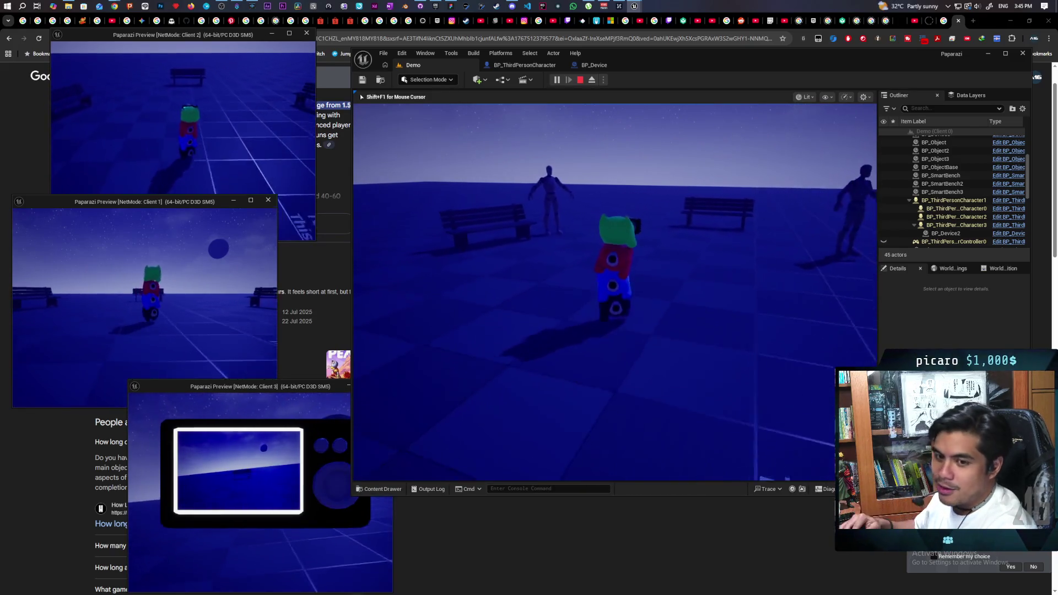
key(w)
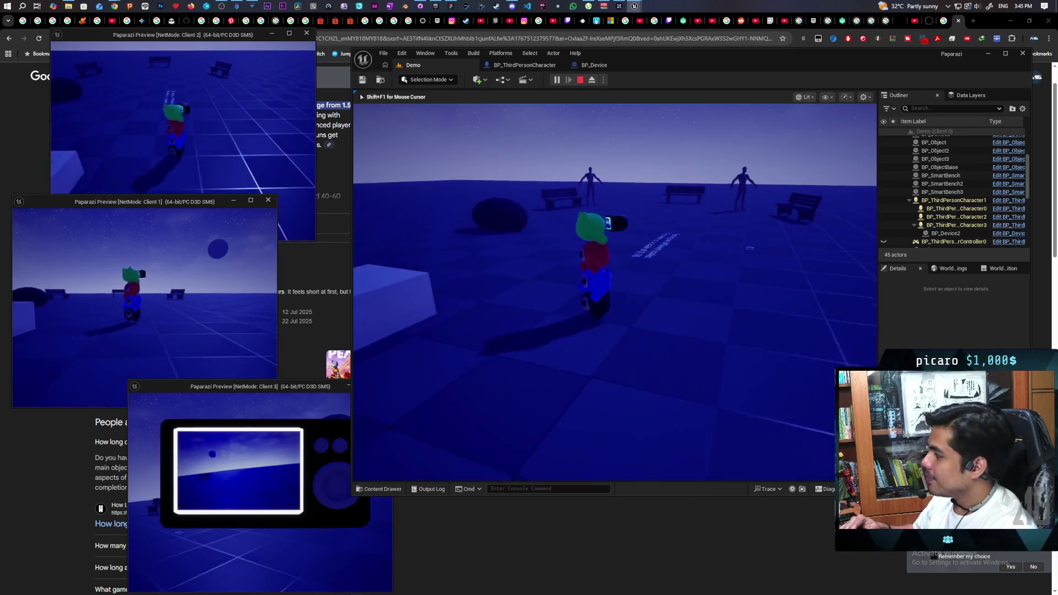
- Circle the white box, orbit the camera around the character stack, then stop Play In Editor
key(w)
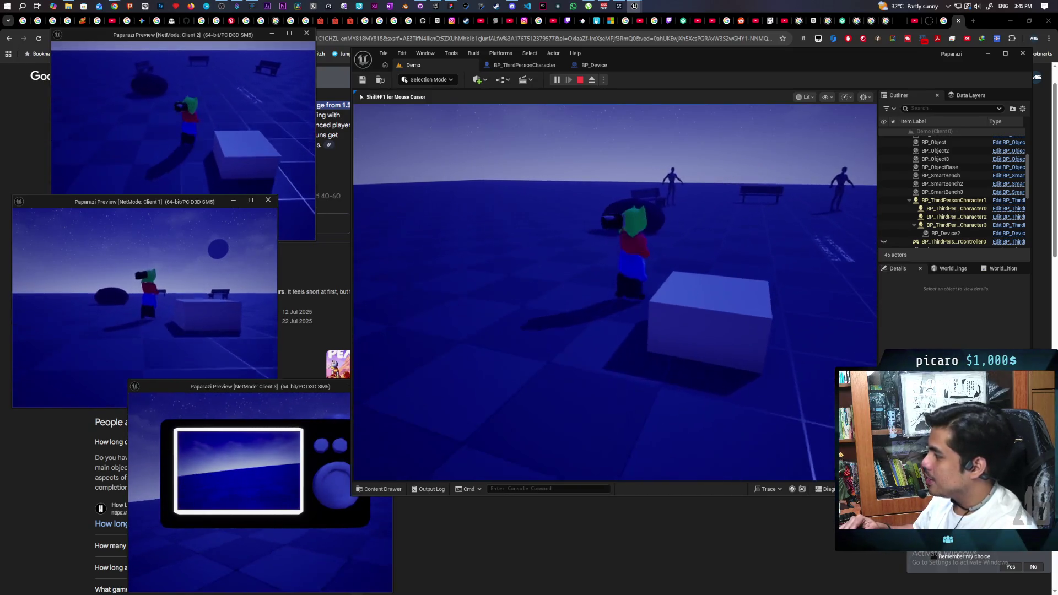
key(w)
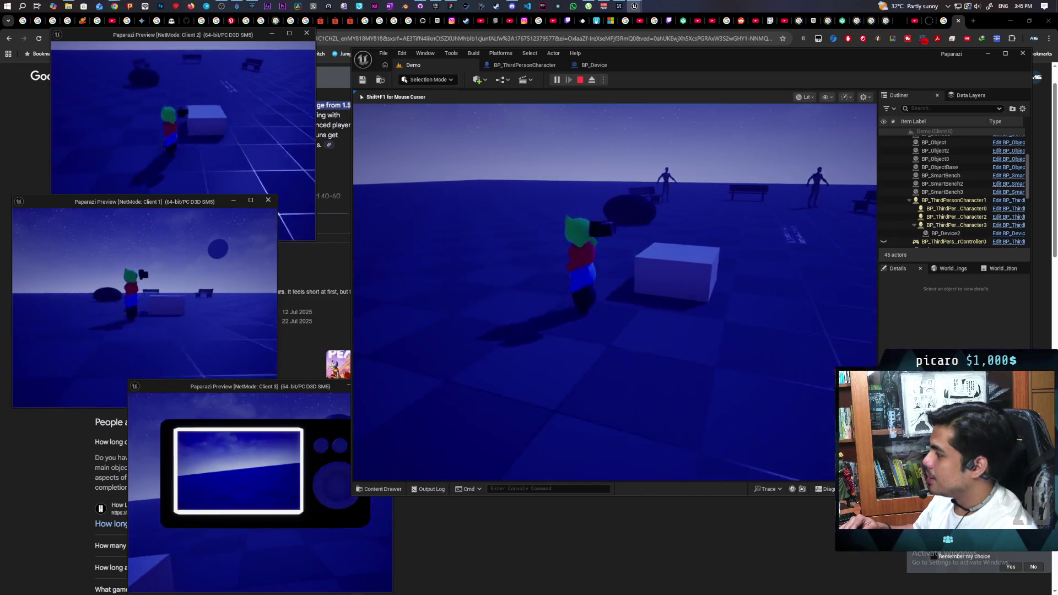
key(w)
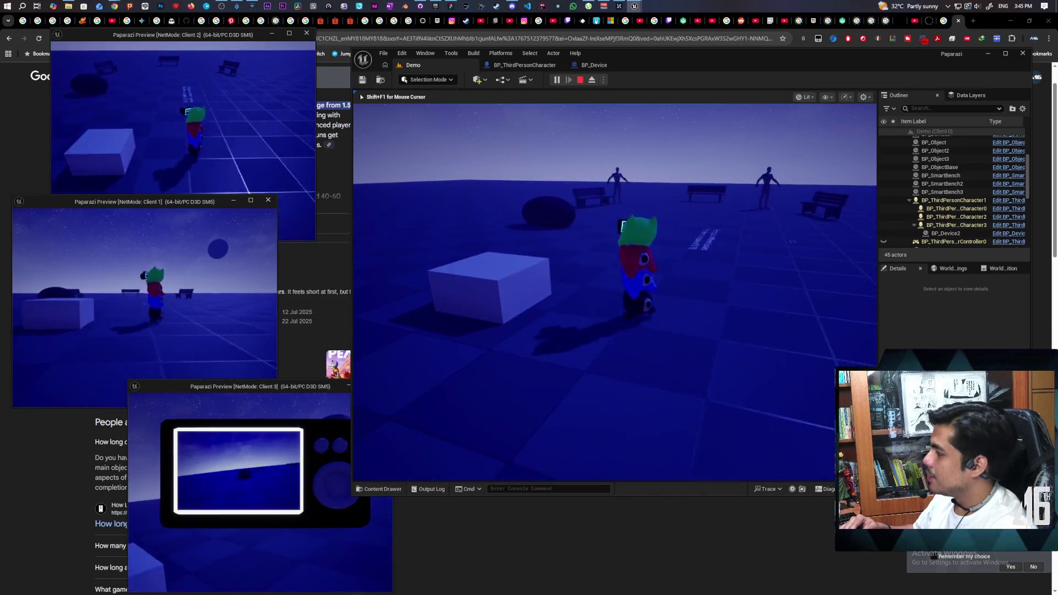
key(w)
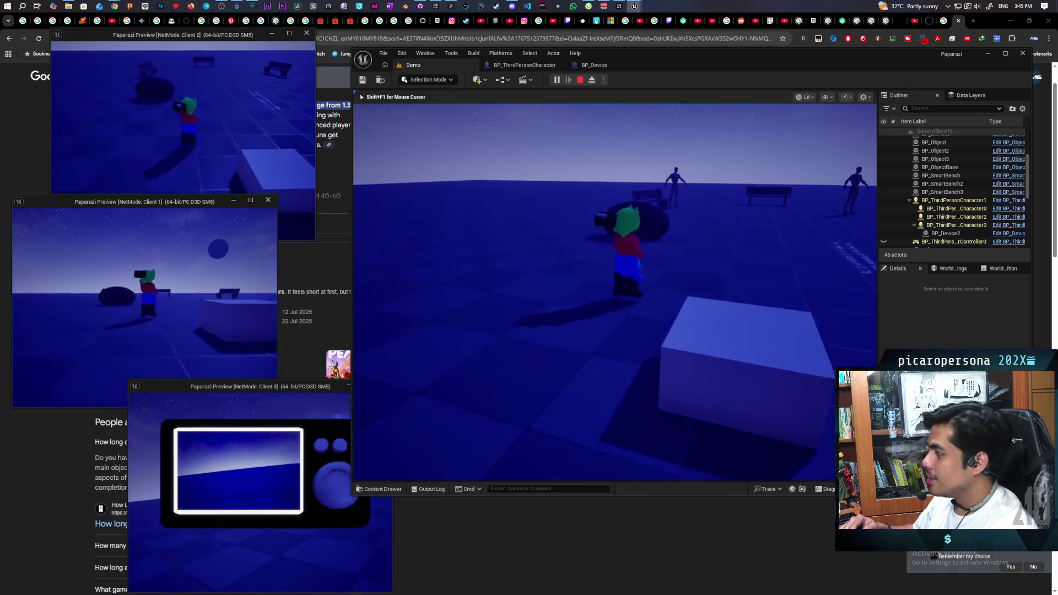
key(w)
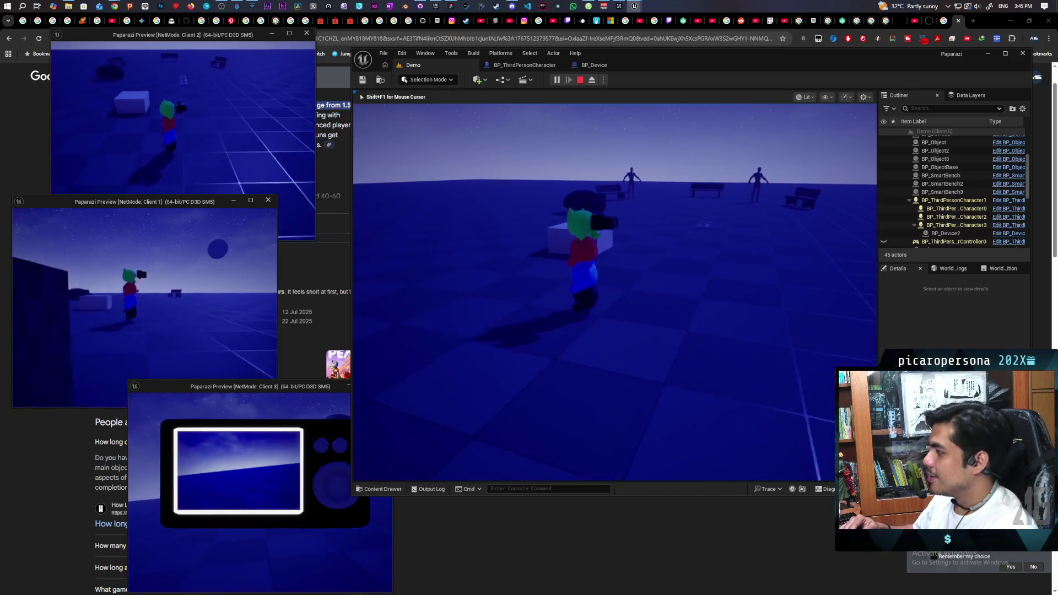
key(w)
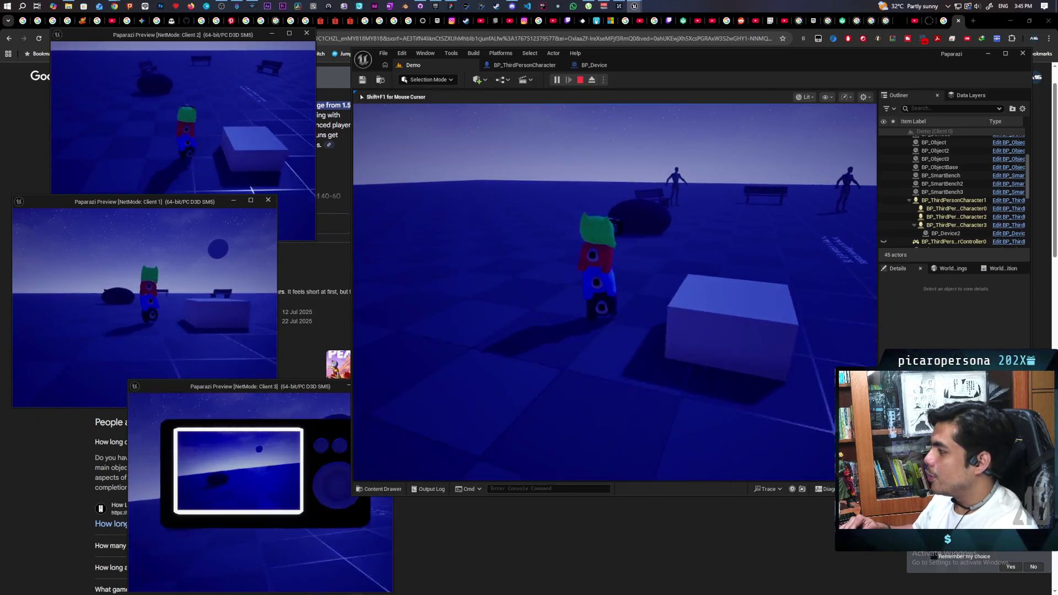
key(w)
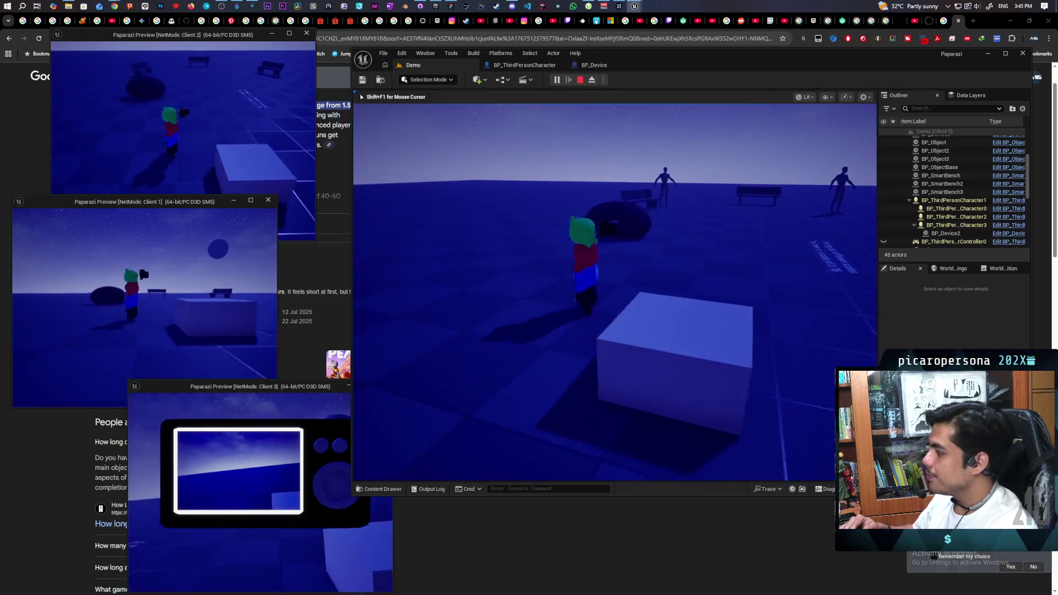
key(w)
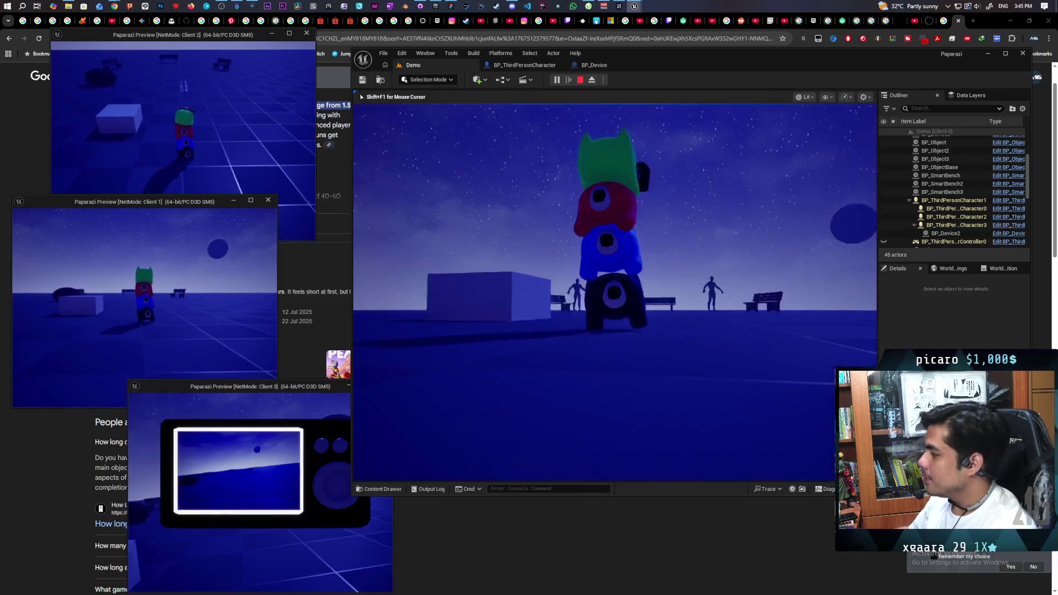
key(w)
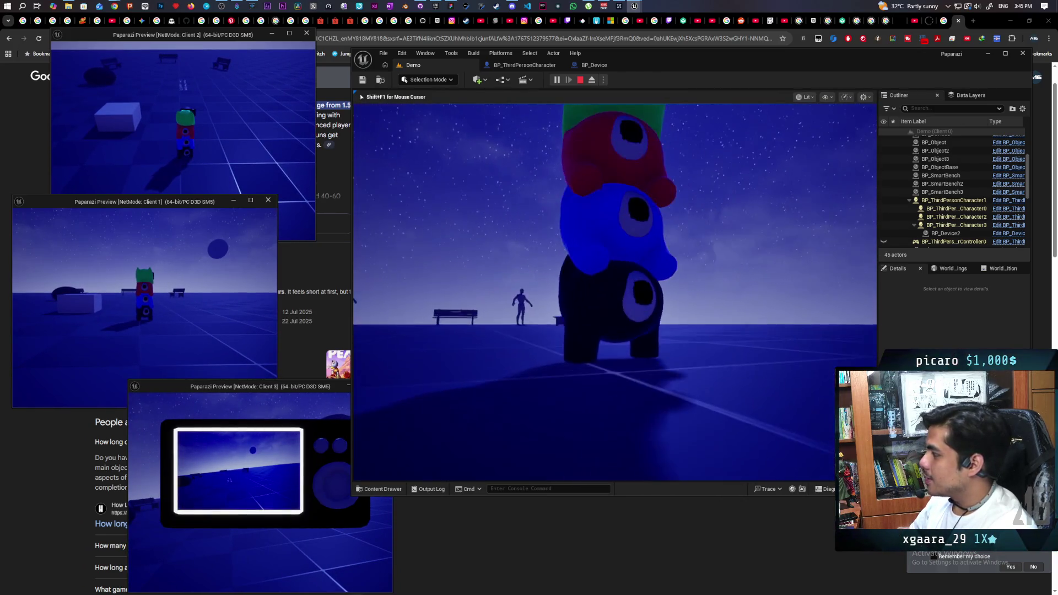
key(w)
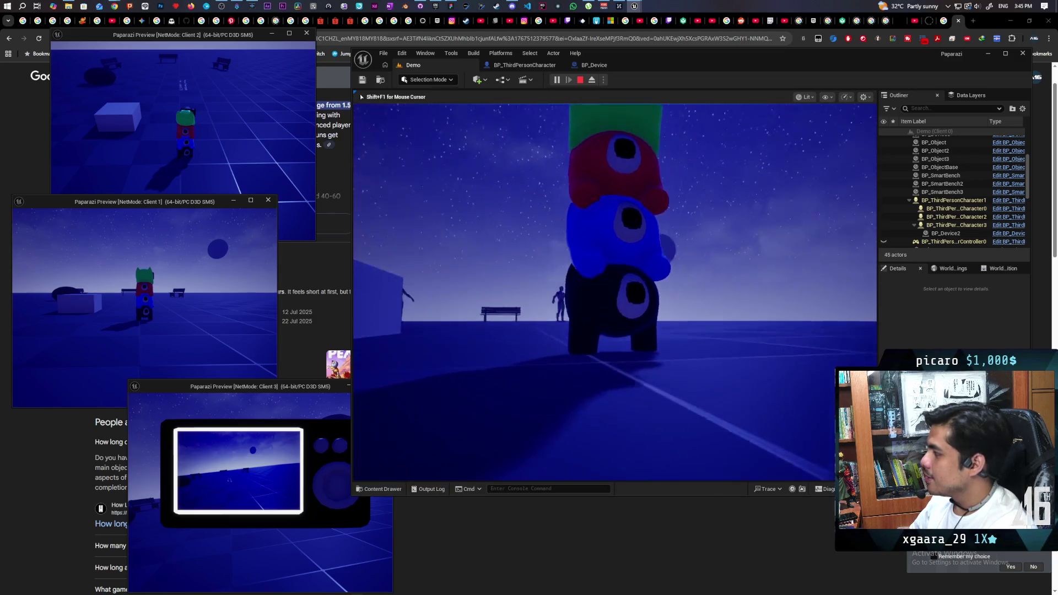
key(w)
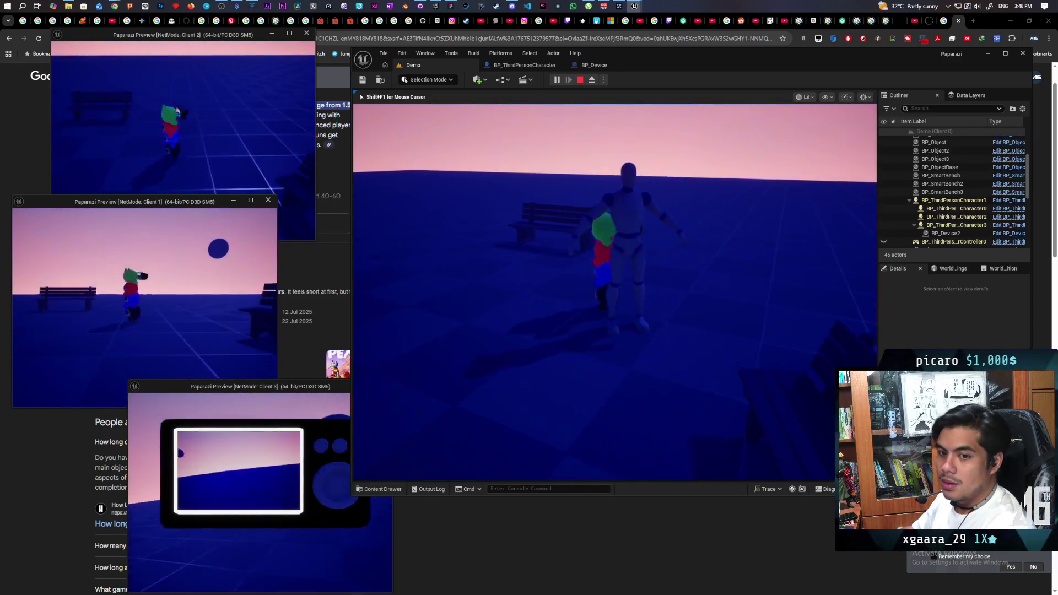
key(Escape)
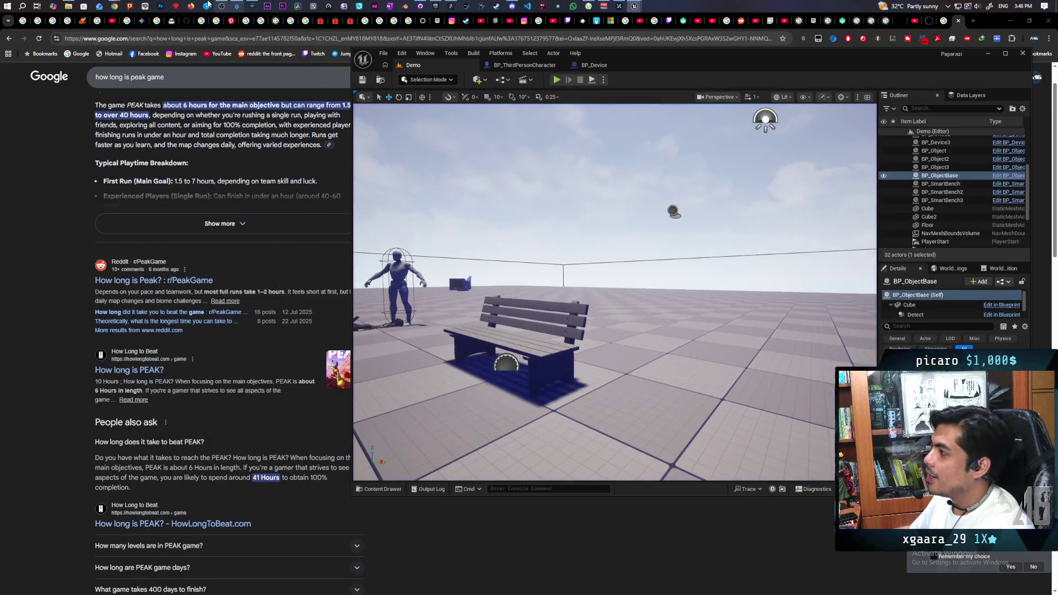
- In Chrome, search Google for 'the dungeon experience' and open the Official Reveal Trailer result
click(220, 223)
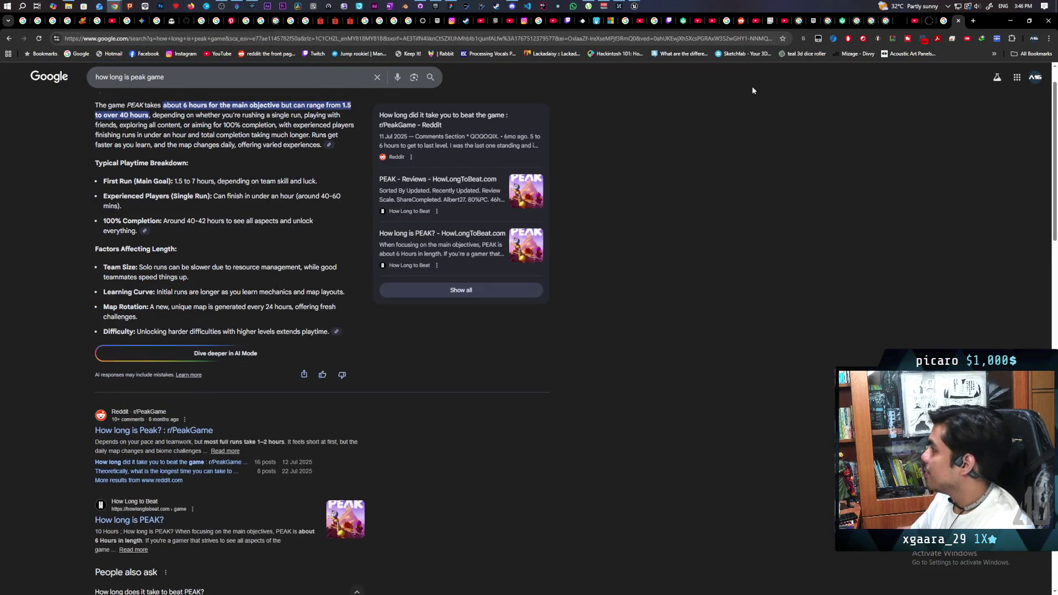
click(688, 38)
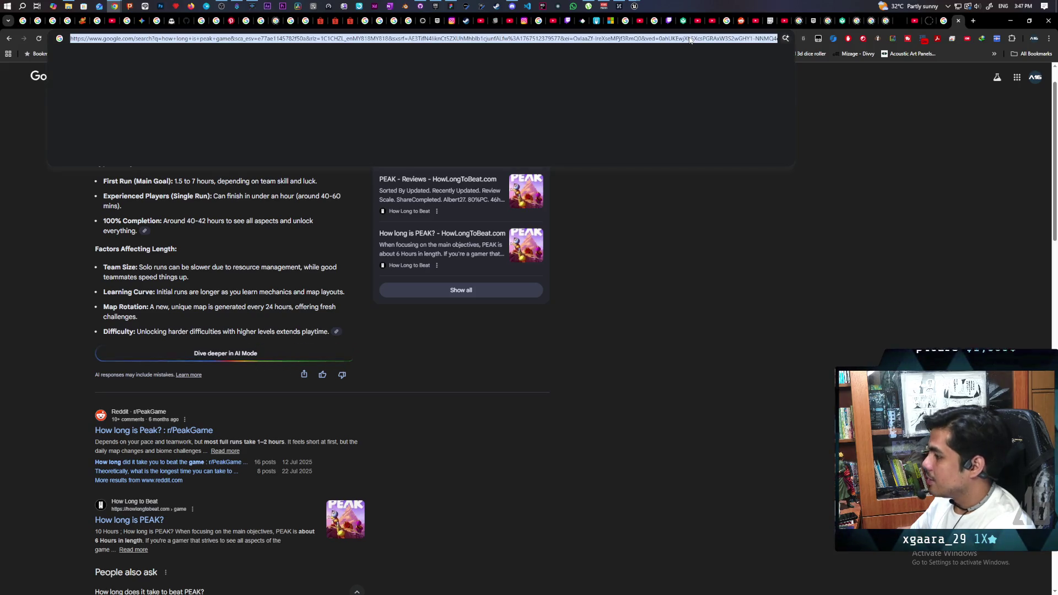
text(te)
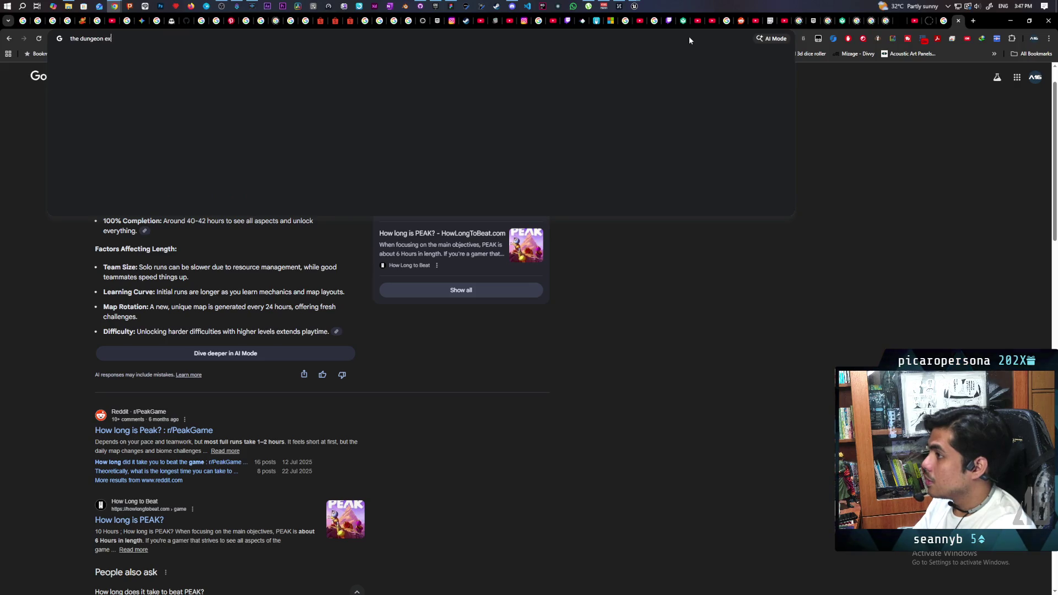
key(BackSpace)
text(nce)
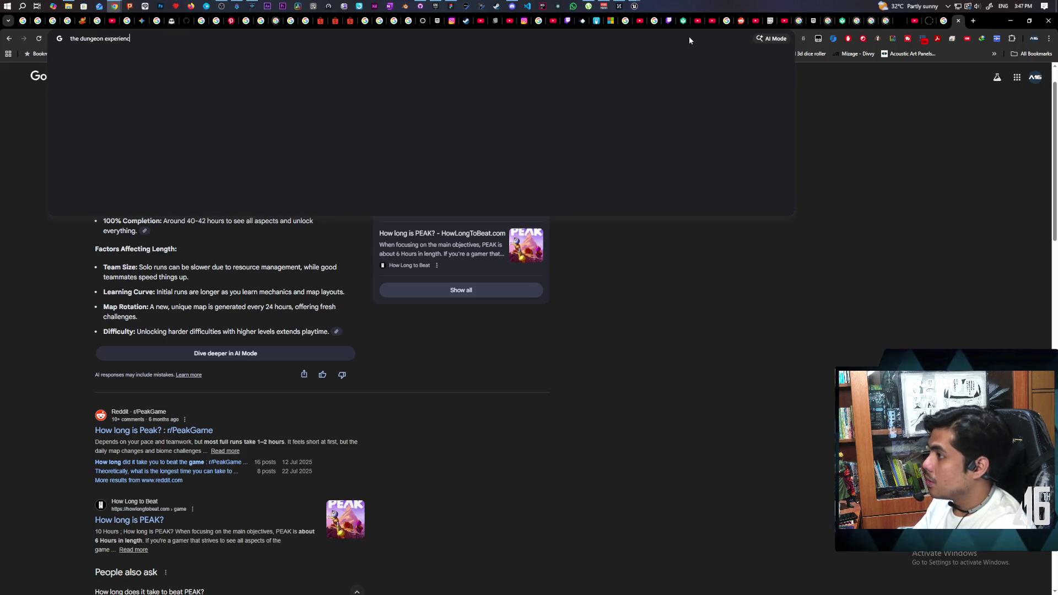
key(Return)
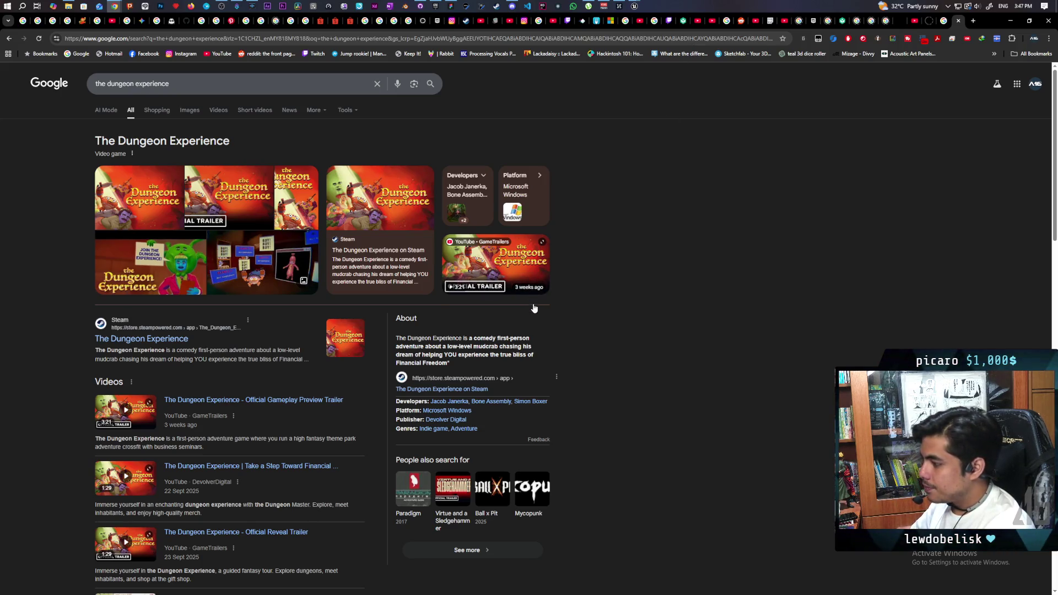
scroll(533, 307, down, 3)
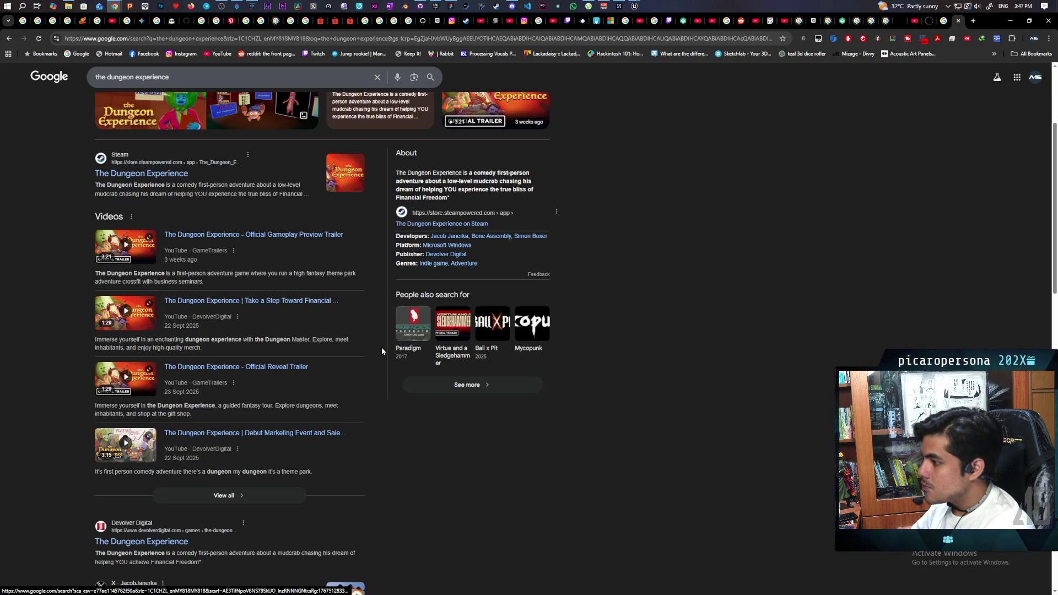
click(232, 368)
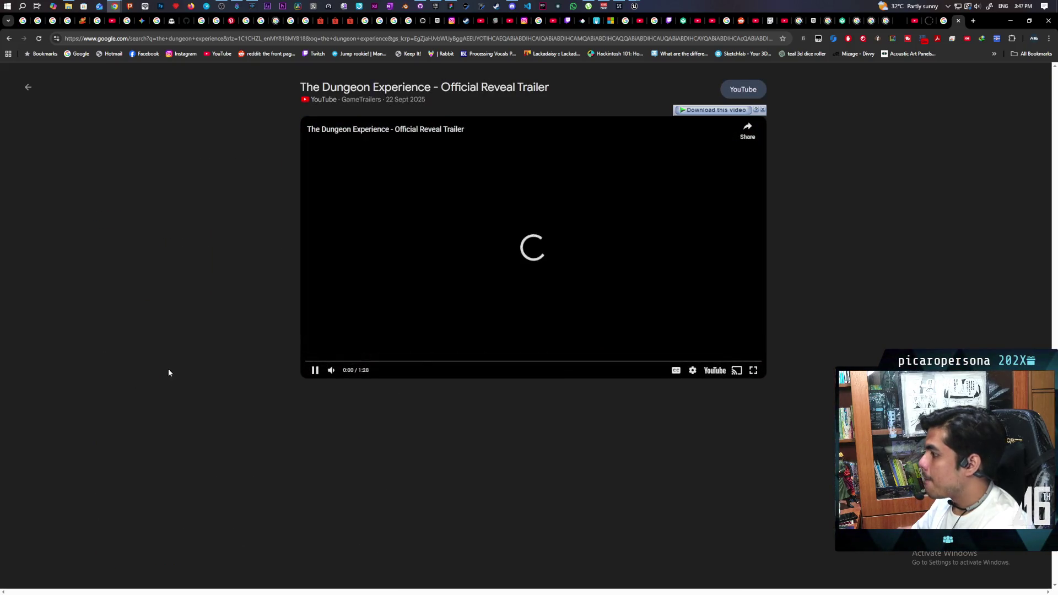
- Pause and close the Reveal Trailer, then play the Official Gameplay Preview Trailer instead
click(314, 369)
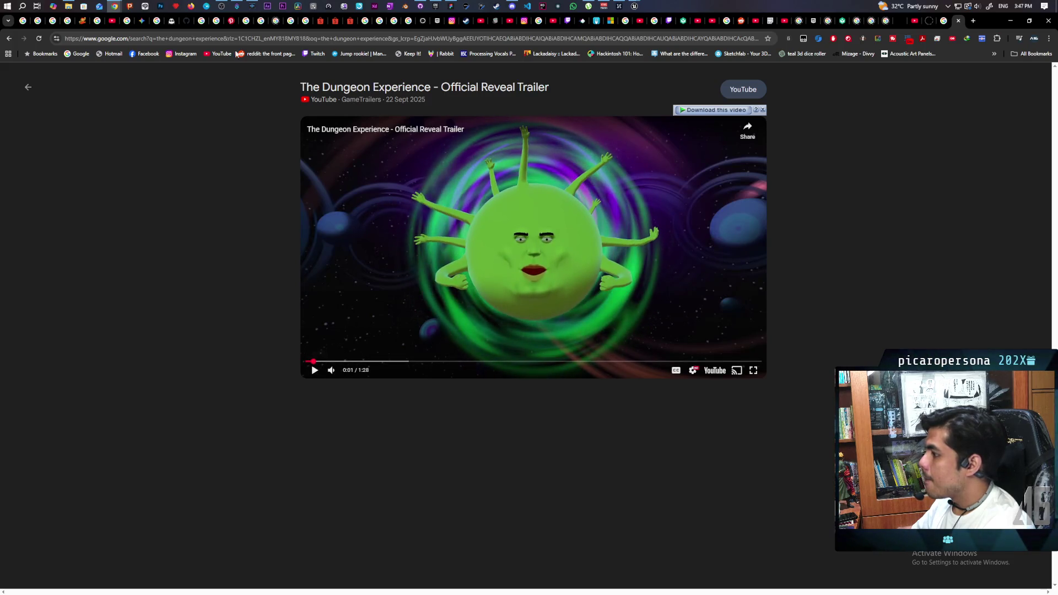
click(27, 93)
scroll(213, 269, up, 2)
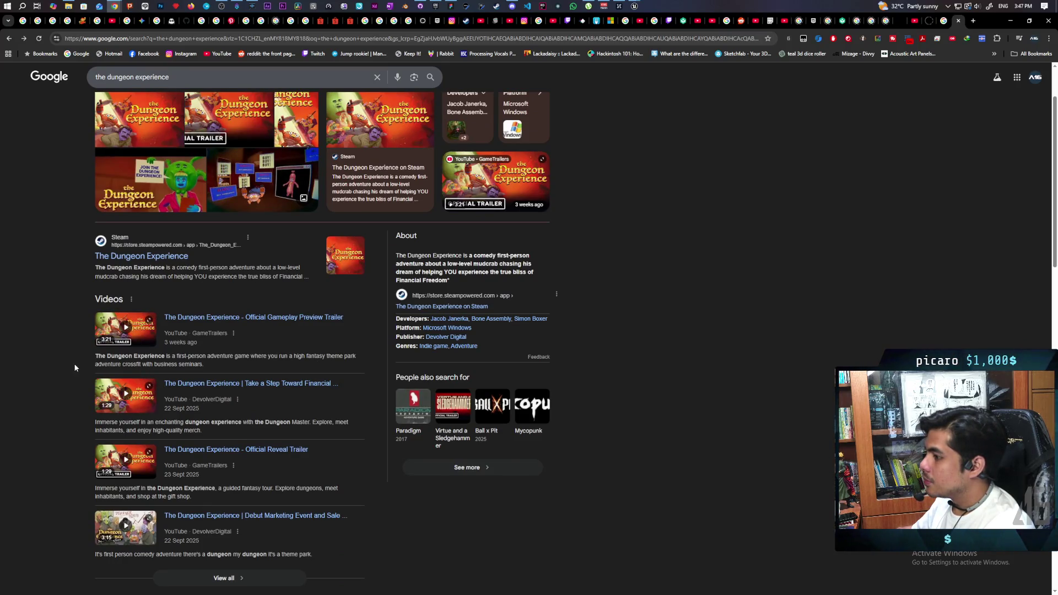
click(108, 331)
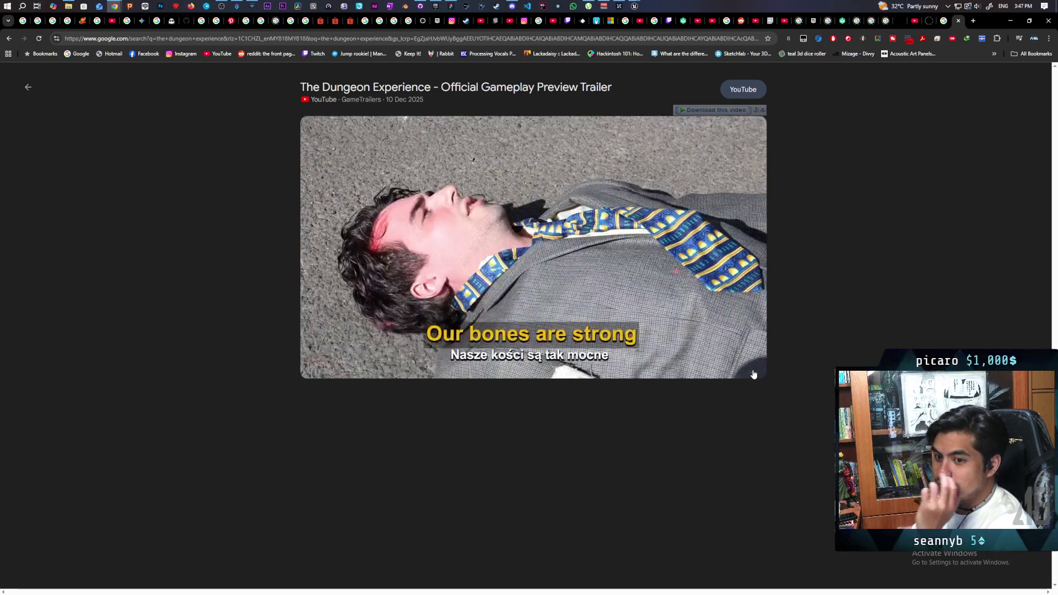
- Switch The Dungeon Experience gameplay preview trailer to full screen
click(753, 371)
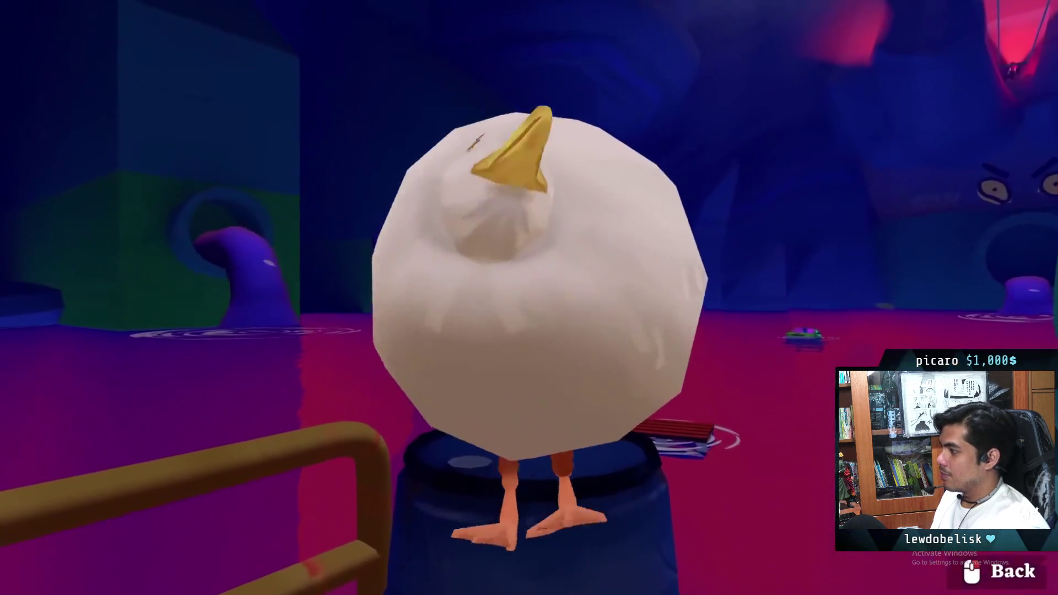
- Watch the gameplay preview trailer to its 3:20 end, then exit full screen
key(e)
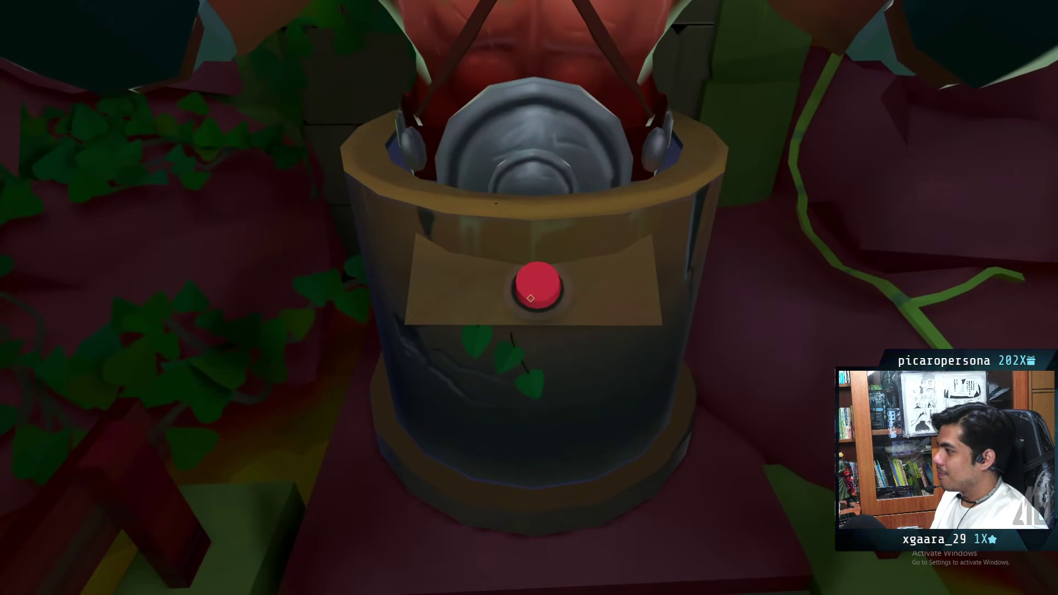
key(e)
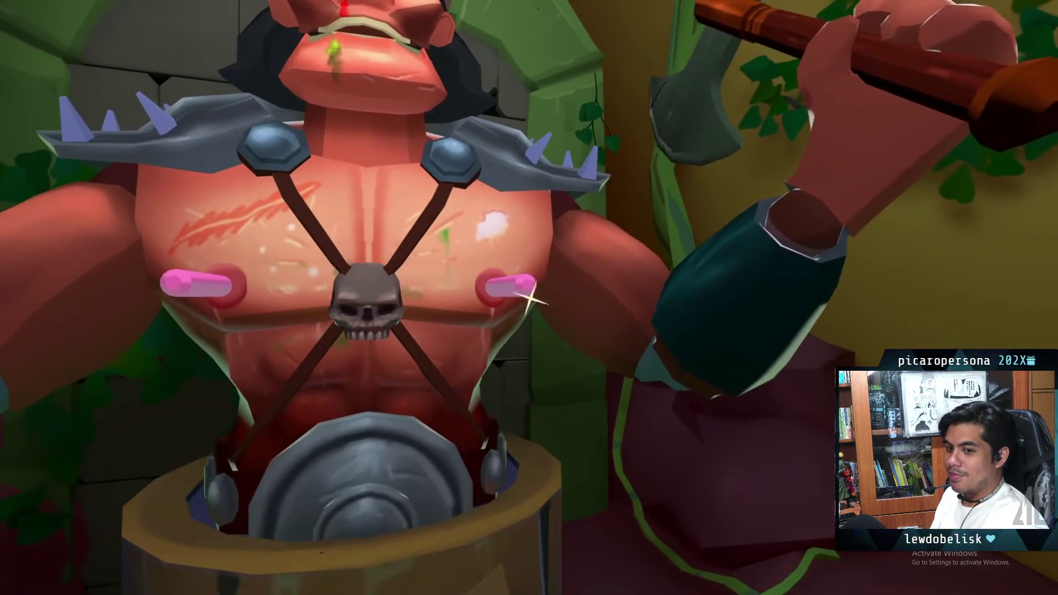
click(530, 298)
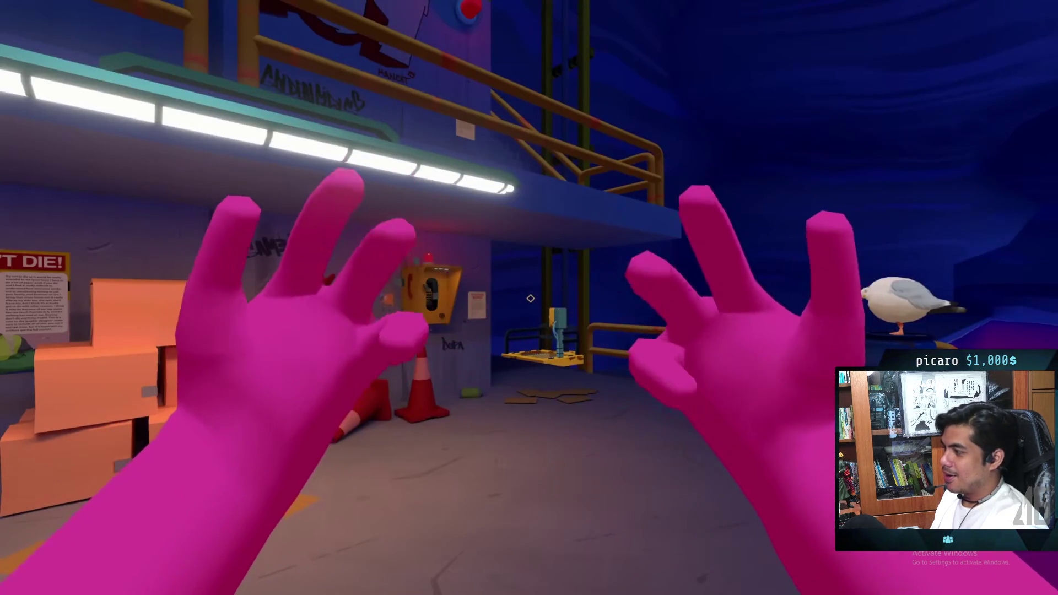
mouse_move(530, 298)
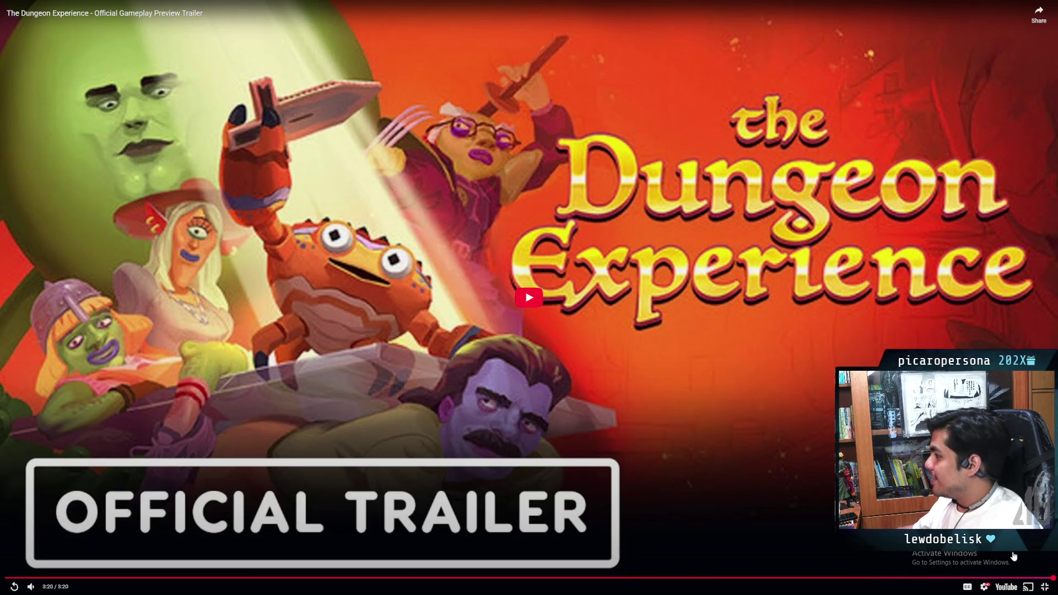
click(1044, 586)
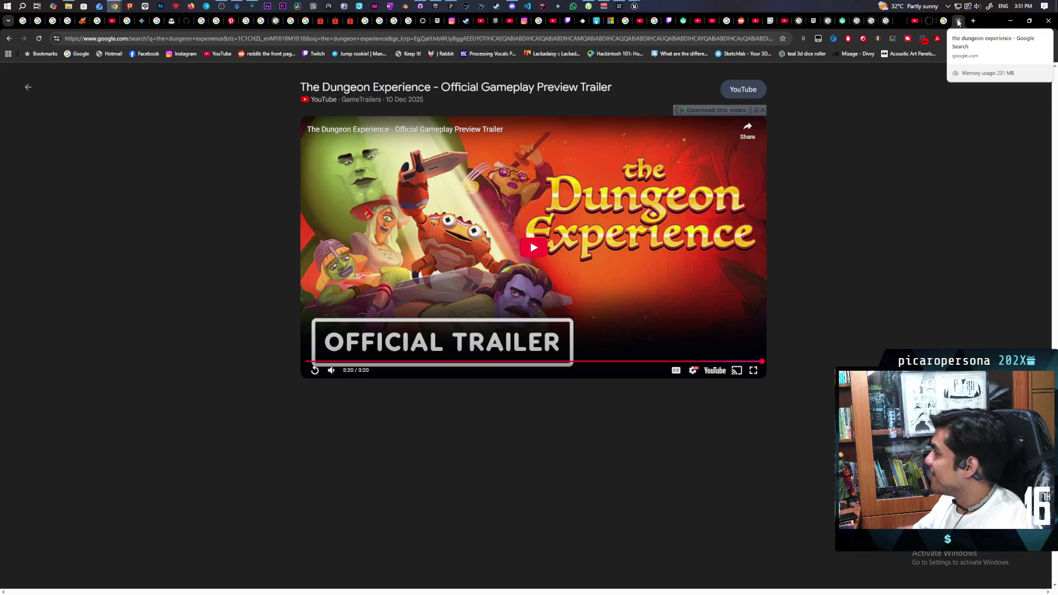
- Close the 'the dungeon experience' tab to reveal the Directional Dodge/Roll UE5 tutorial
click(959, 21)
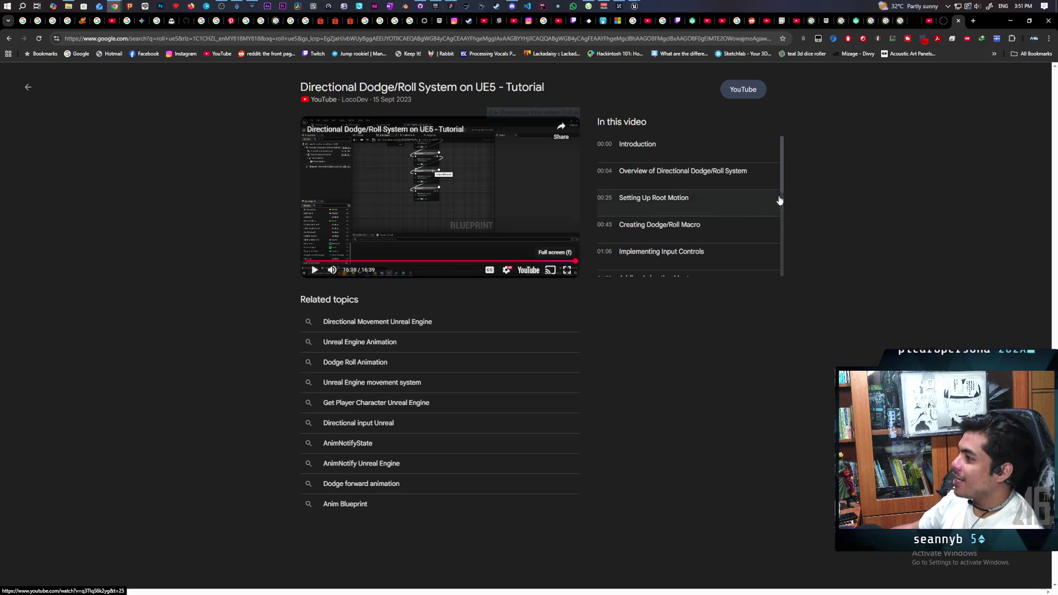
- Bring the Chrome window with the YouTube home feed to the front
mouse_move(118, 8)
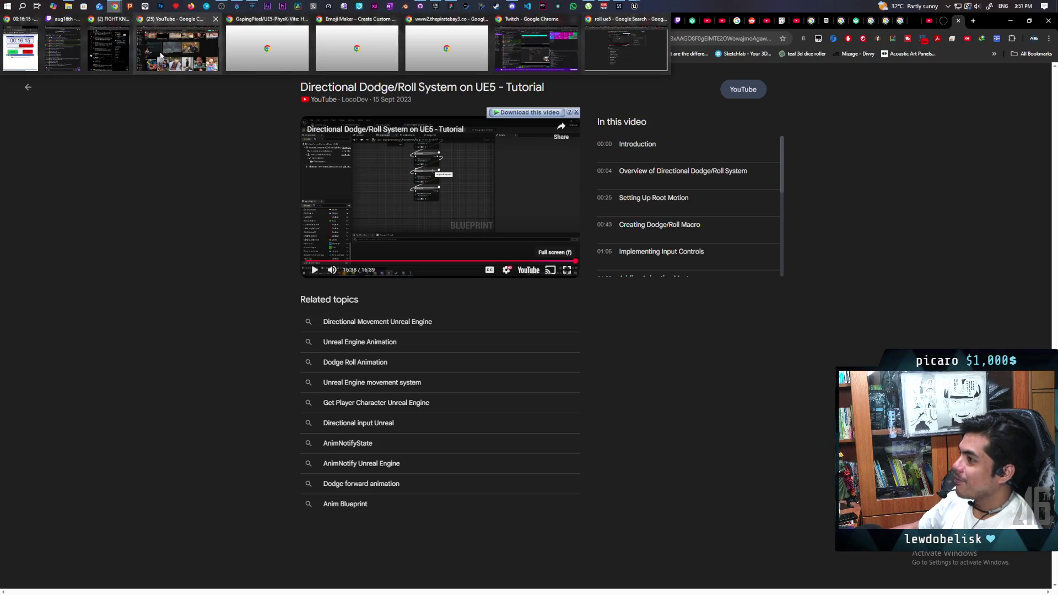
click(177, 49)
- Browse down the YouTube home feed and open MonkeyExplains' 'What the Saudis Don't Want You To Know'
scroll(844, 267, down, 5)
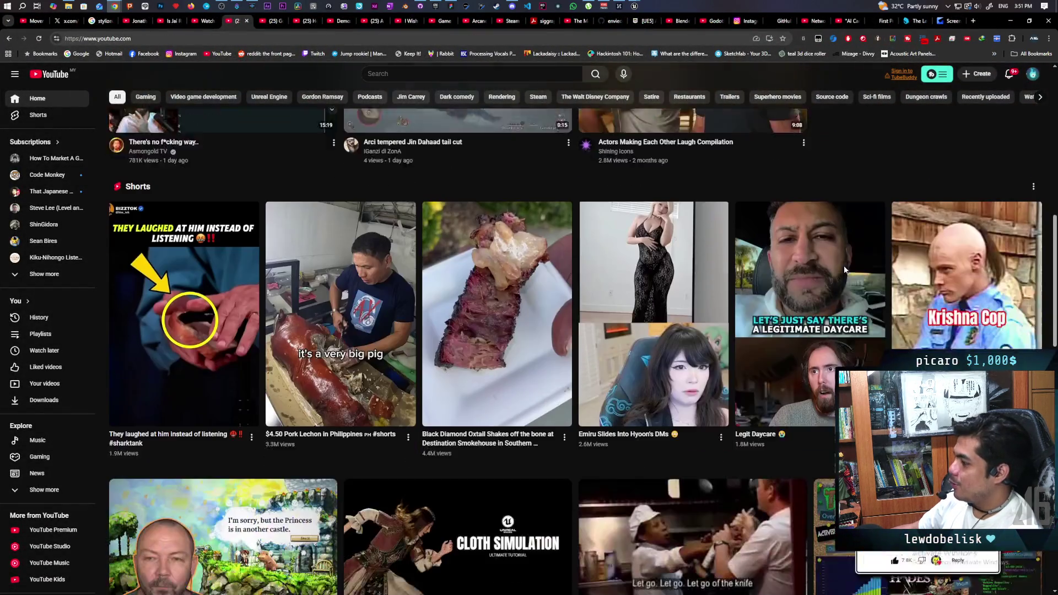
mouse_move(430, 284)
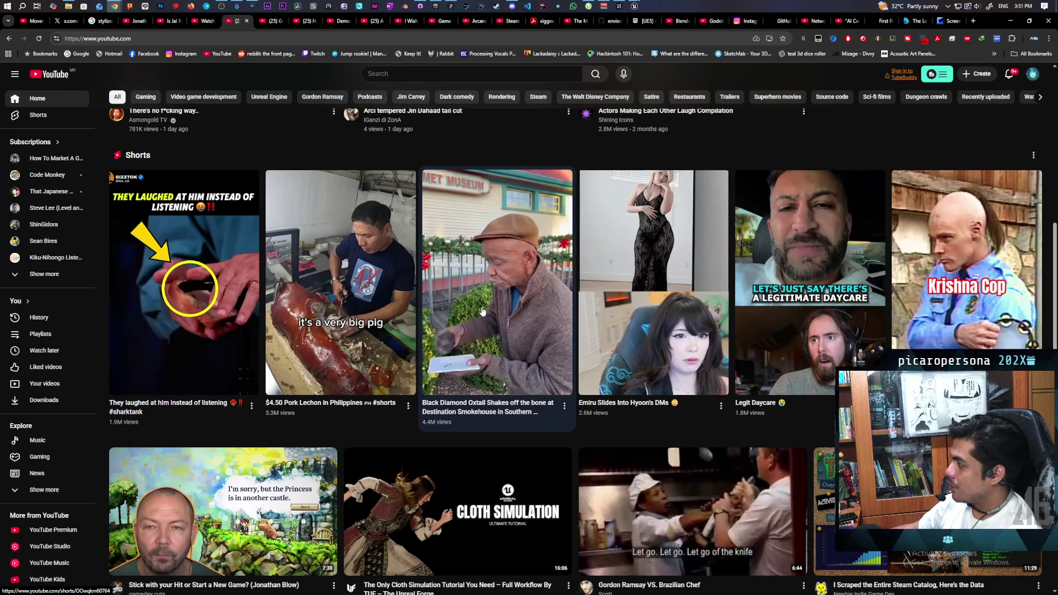
scroll(468, 279, down, 1)
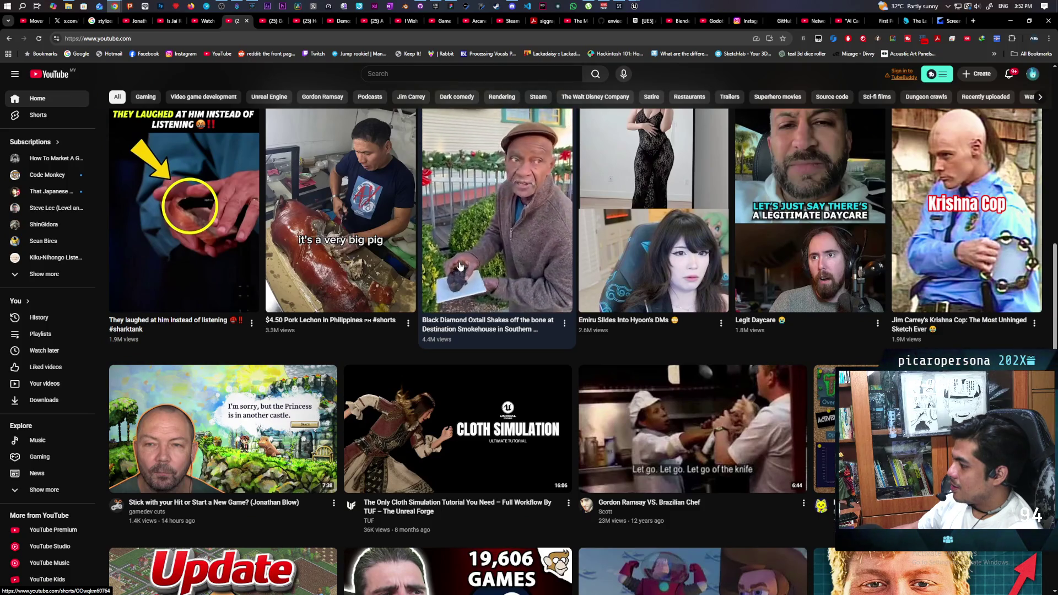
scroll(669, 494, up, 1)
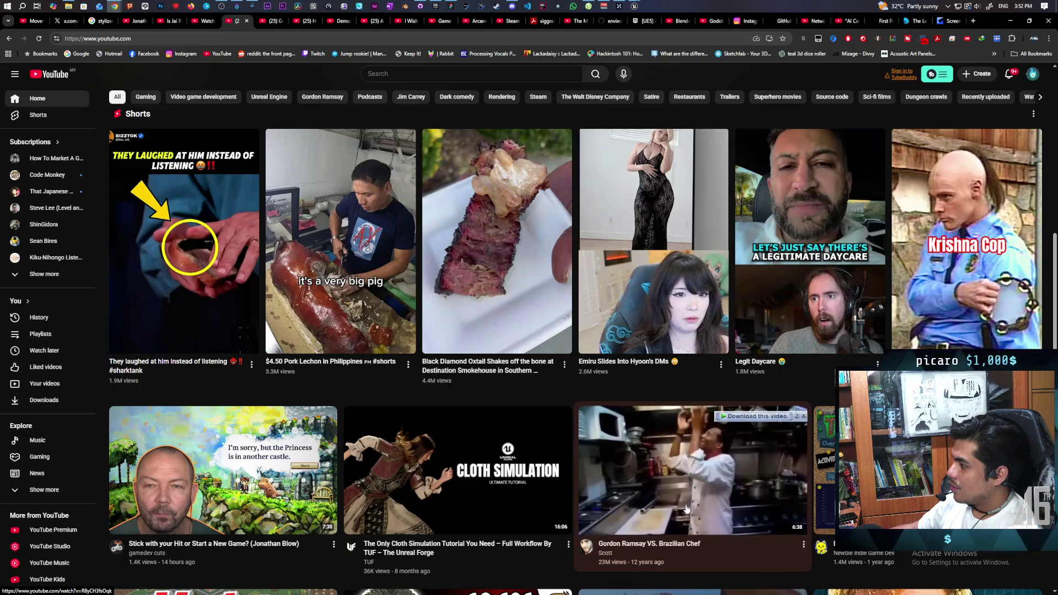
mouse_move(407, 297)
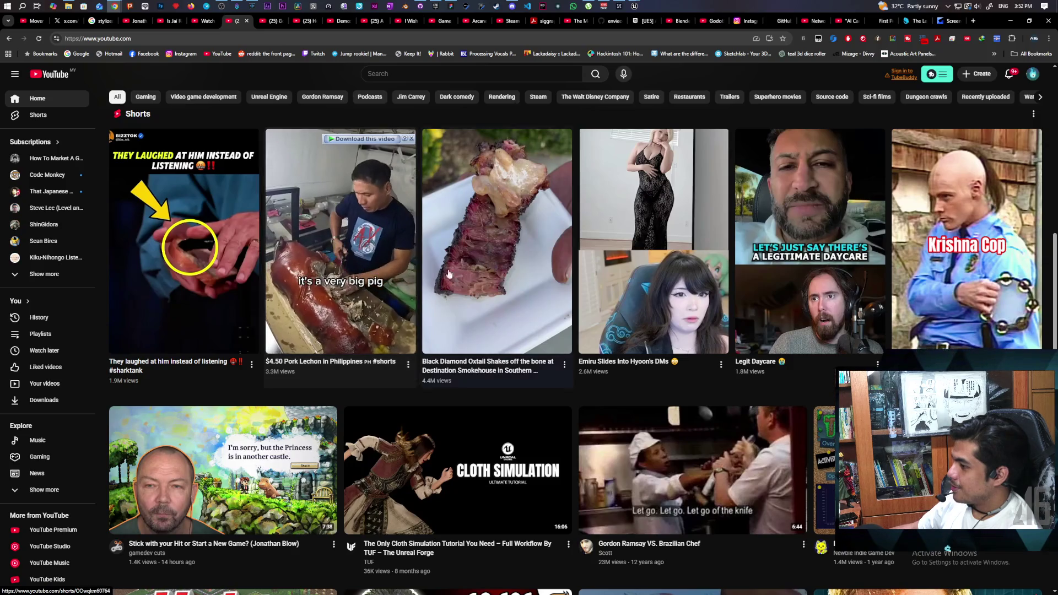
scroll(550, 276, down, 5)
scroll(607, 272, down, 2)
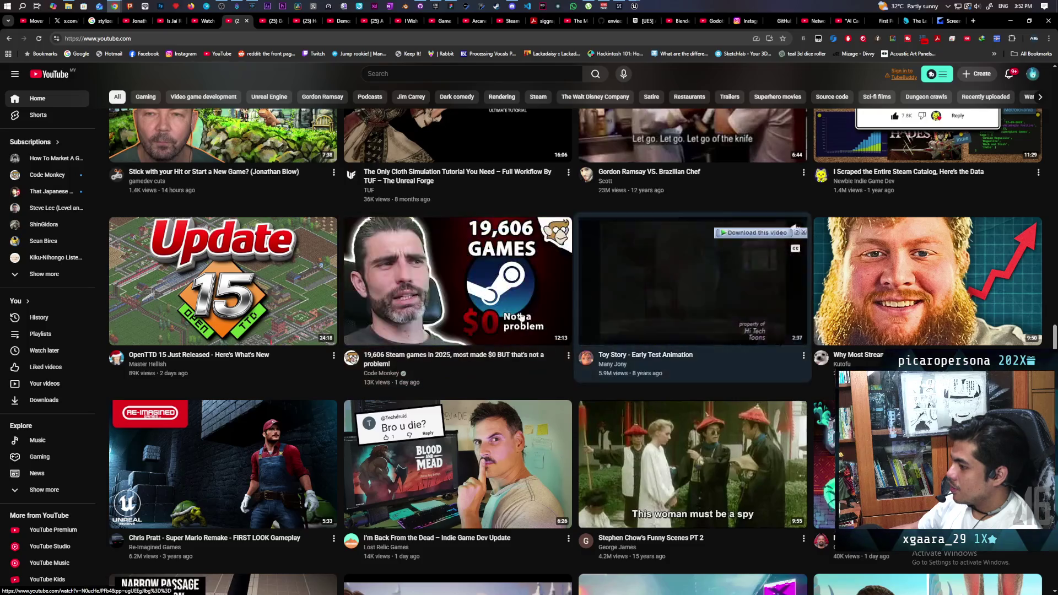
mouse_move(210, 540)
scroll(210, 540, down, 2)
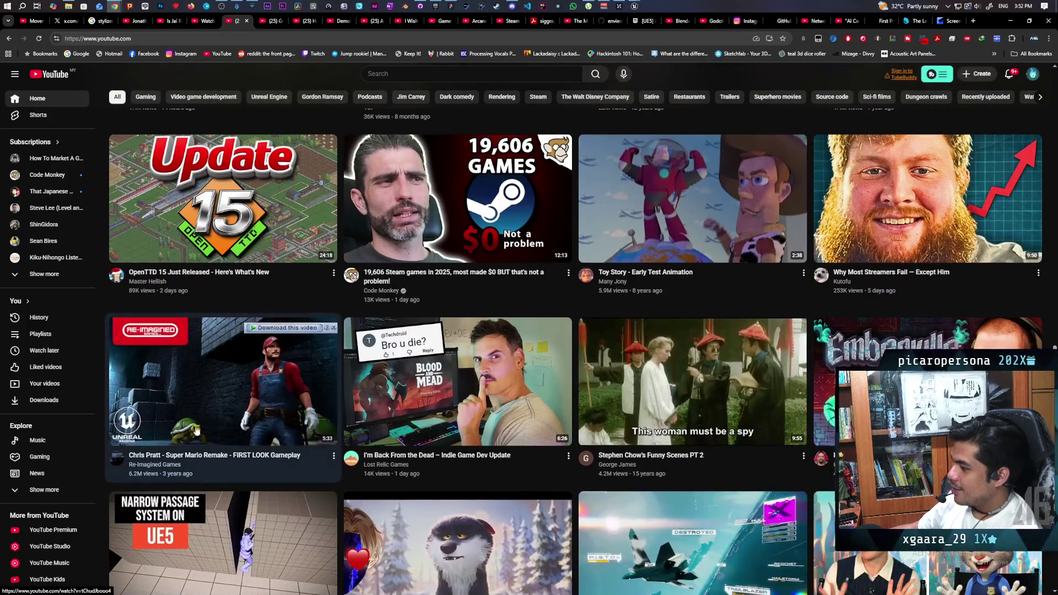
scroll(273, 507, up, 2)
scroll(273, 507, down, 1)
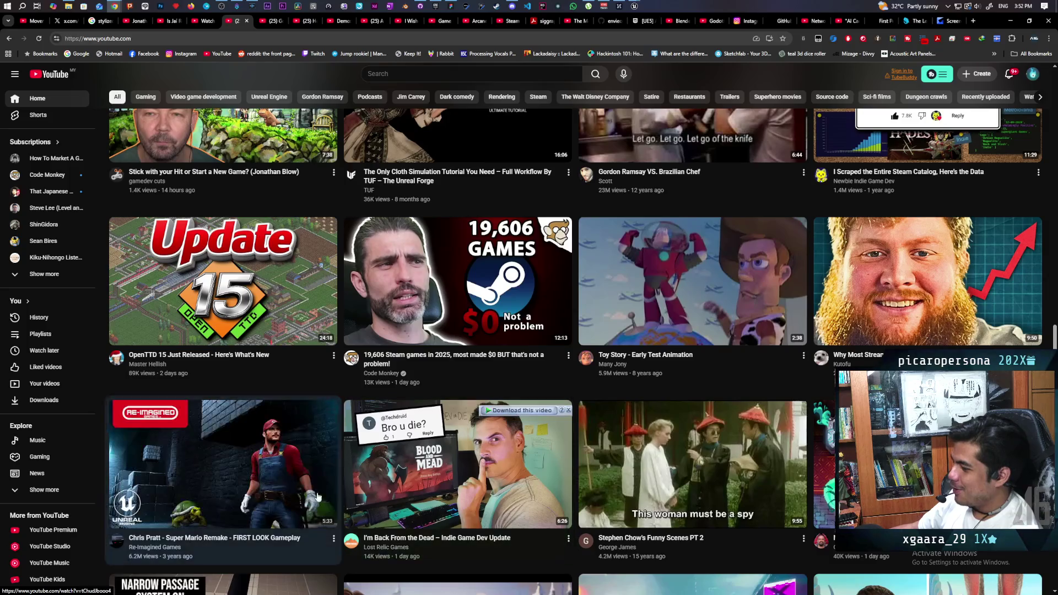
mouse_move(490, 345)
scroll(321, 385, down, 1)
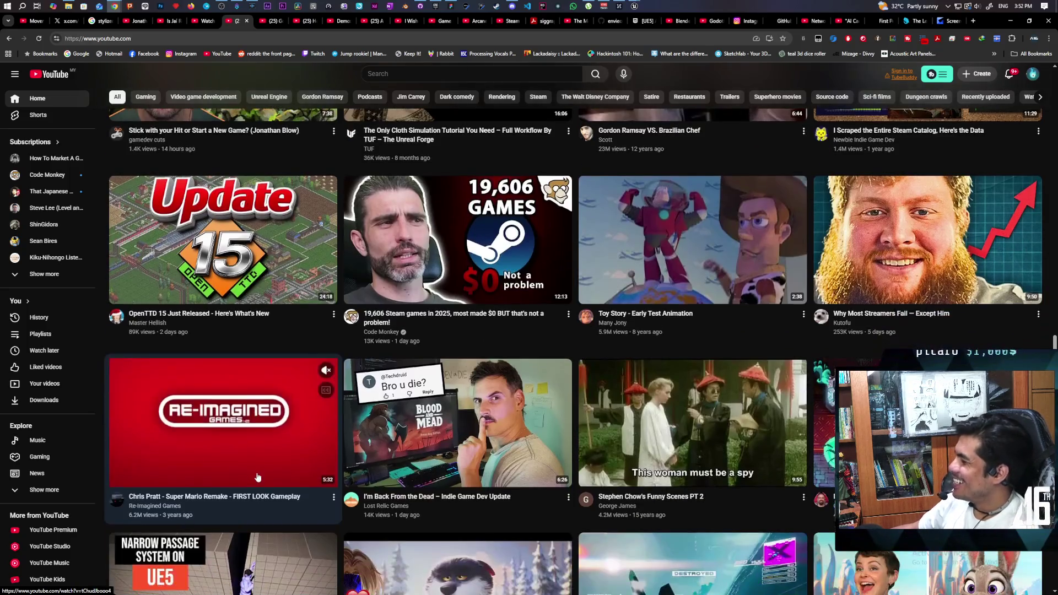
mouse_move(320, 363)
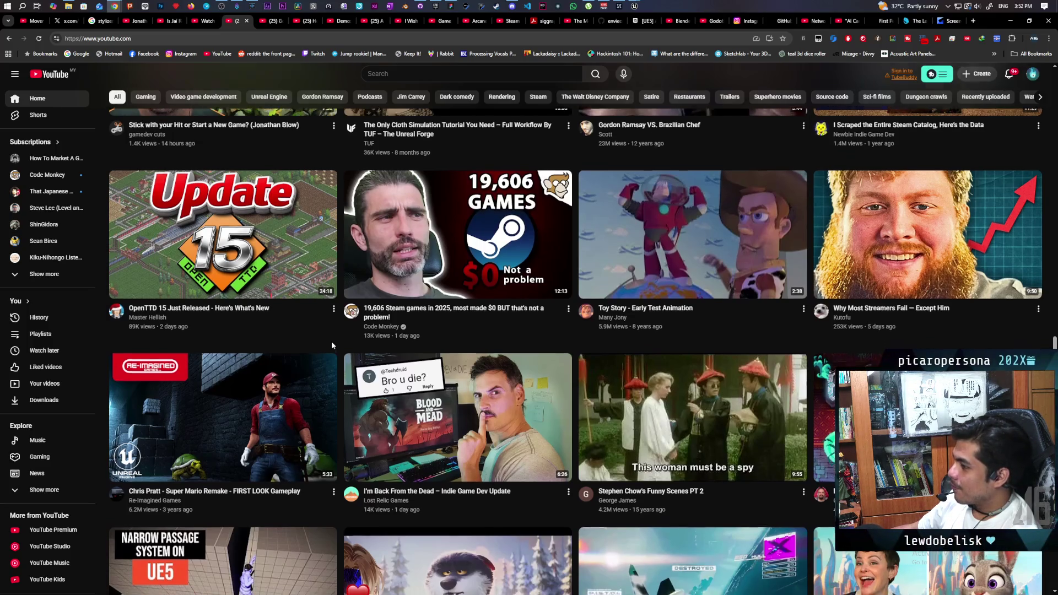
scroll(332, 343, down, 3)
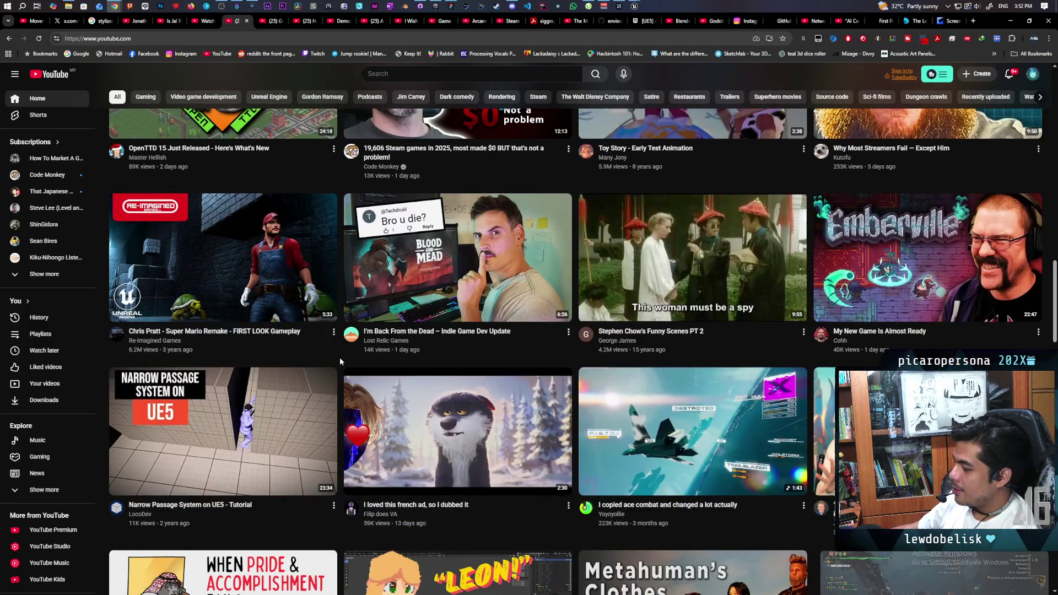
scroll(340, 359, down, 2)
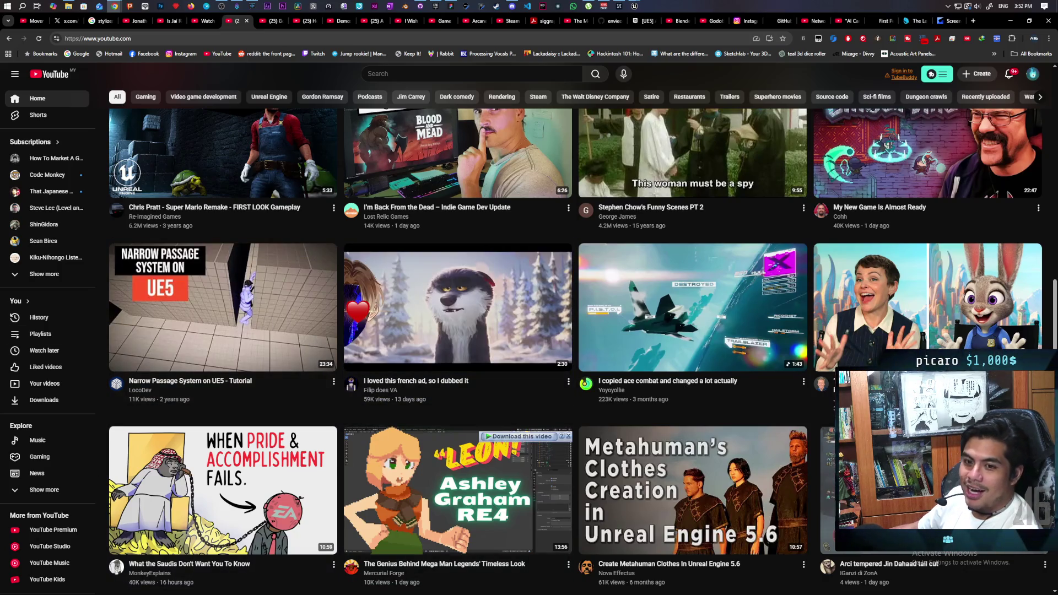
click(223, 490)
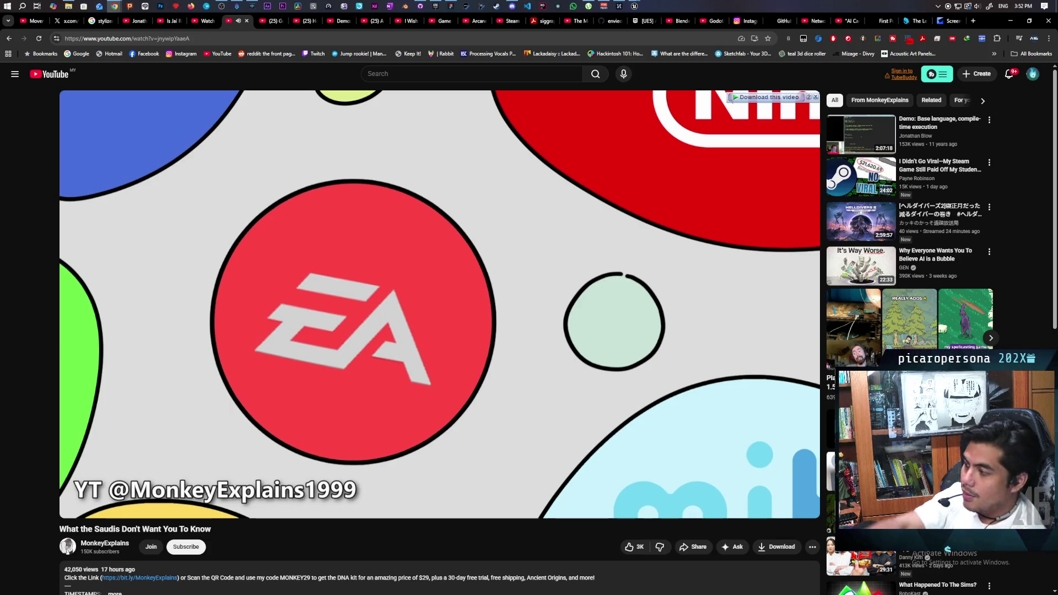
scroll(187, 323, down, 3)
scroll(187, 323, up, 3)
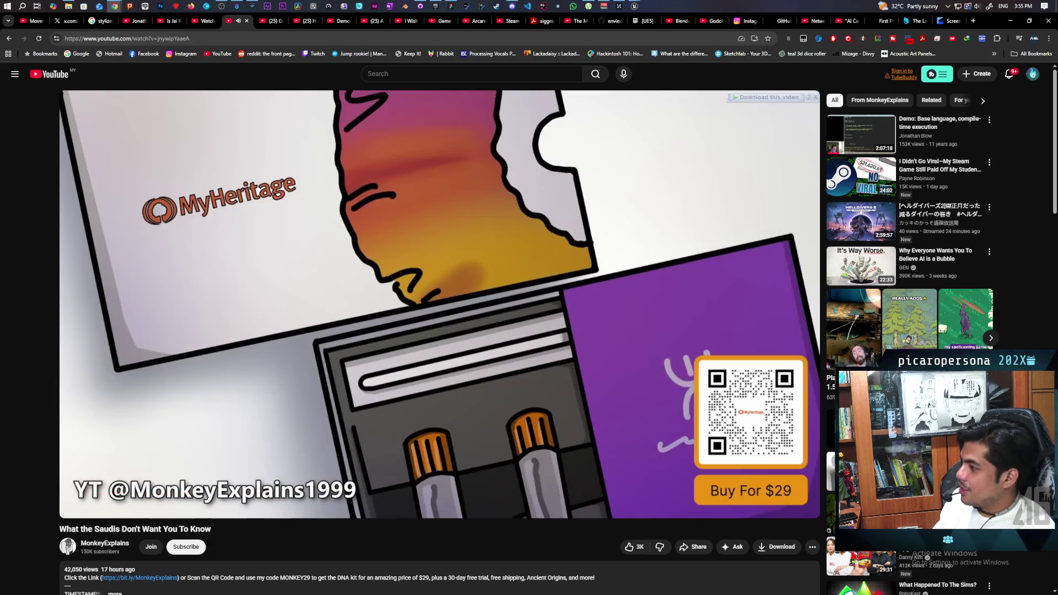
key(l)
key(l)
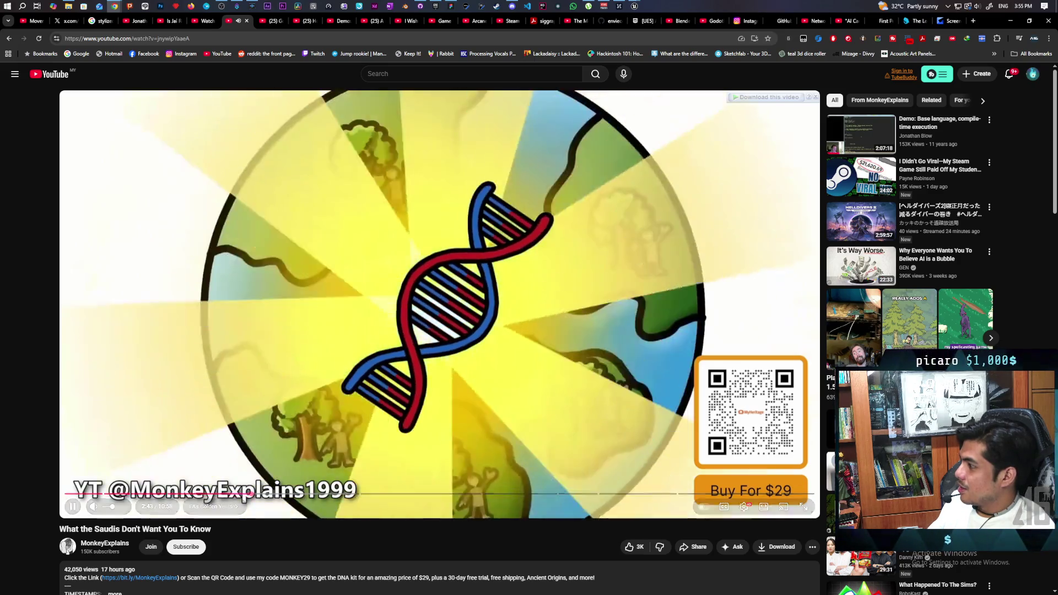
key(l)
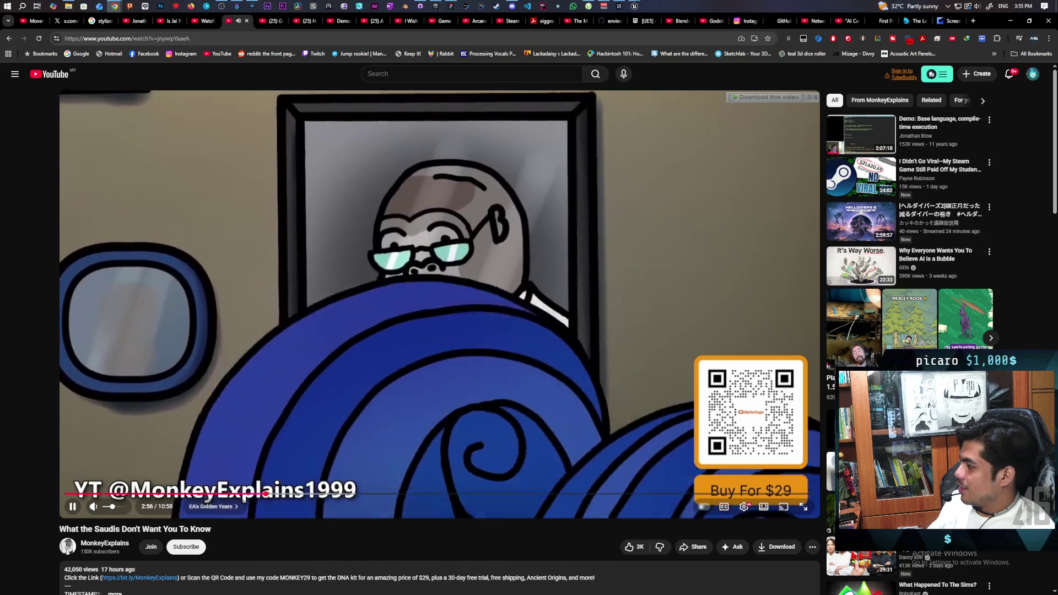
key(l)
key(l)
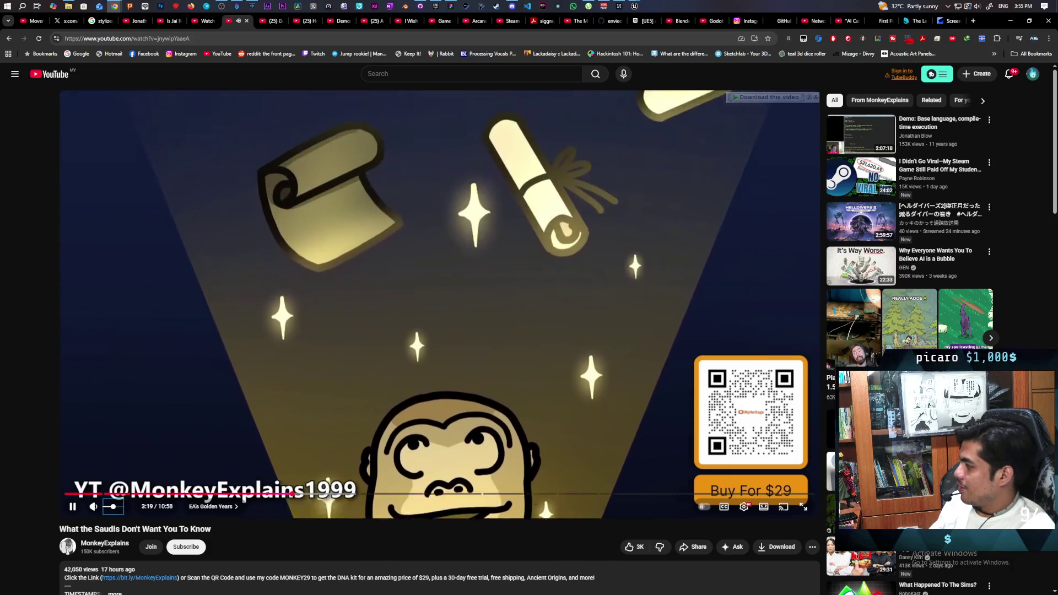
key(l)
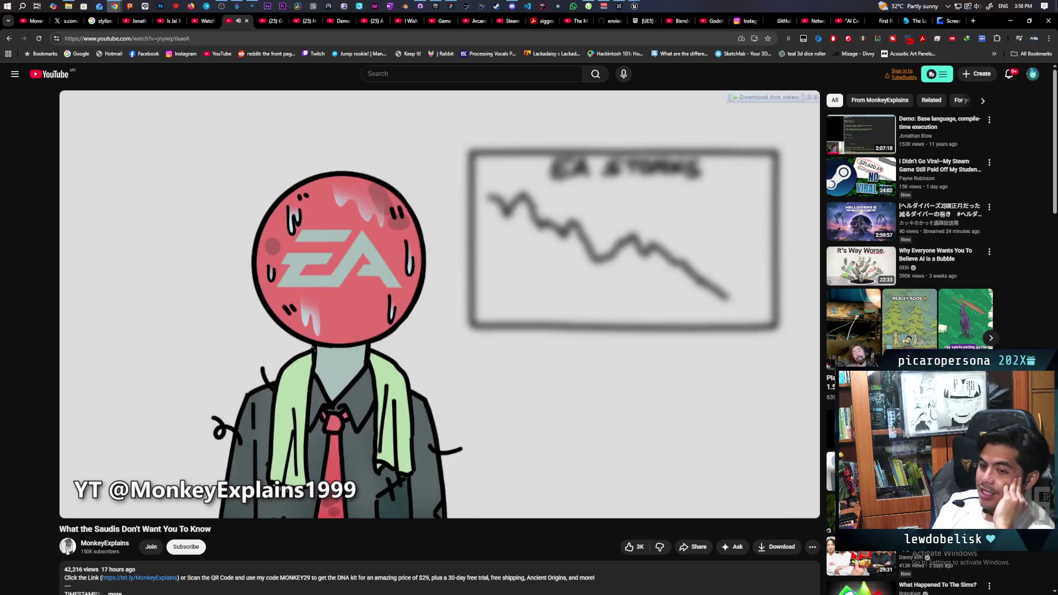
key(space)
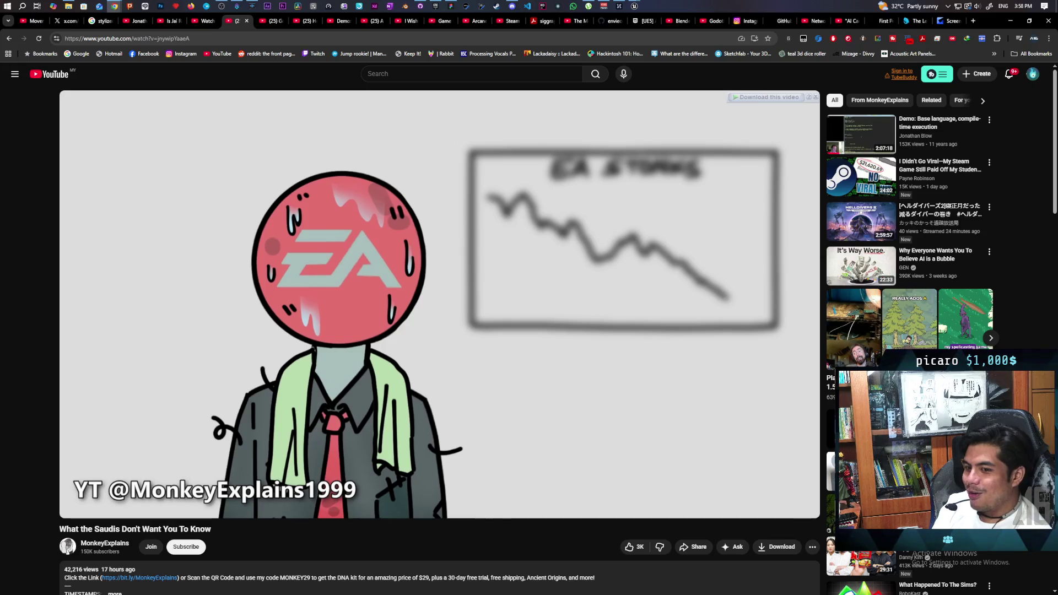
key(space)
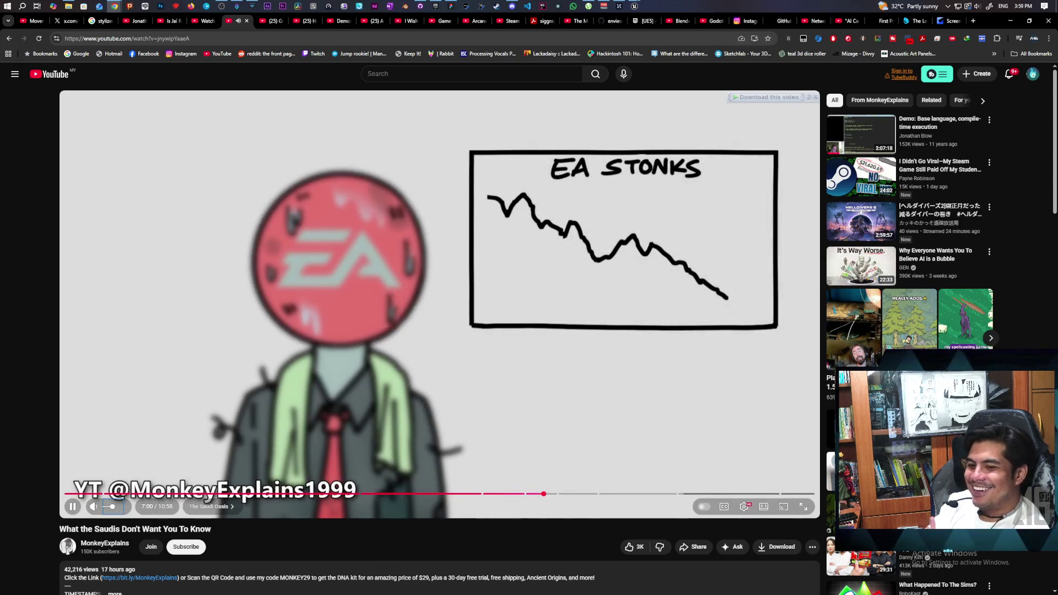
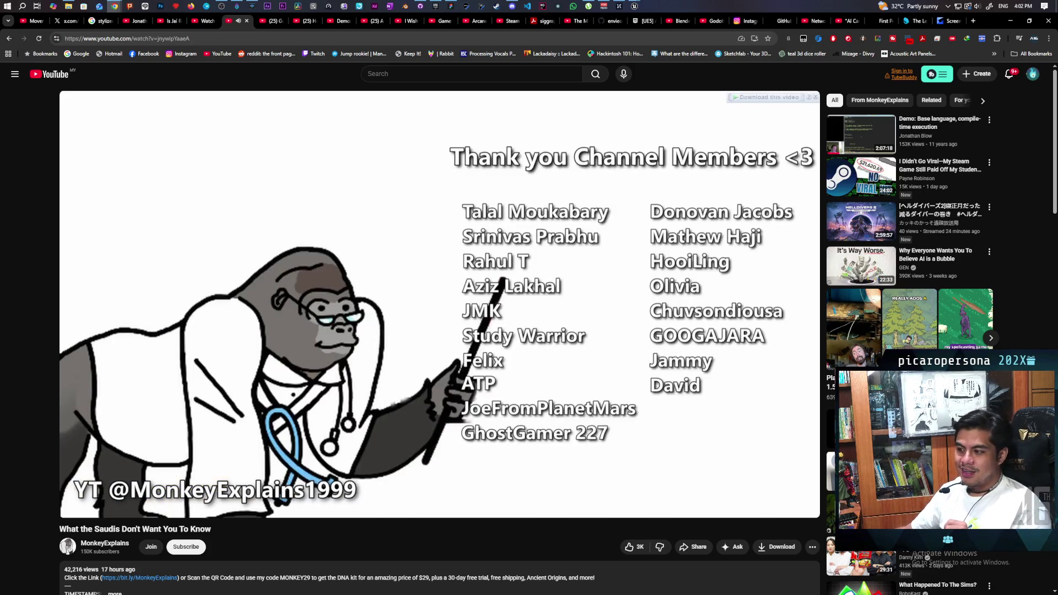
- Pause 'What the Saudis Don't Want You To Know' on its closing sponsor screen with the QR code and $29 offer
mouse_move(608, 403)
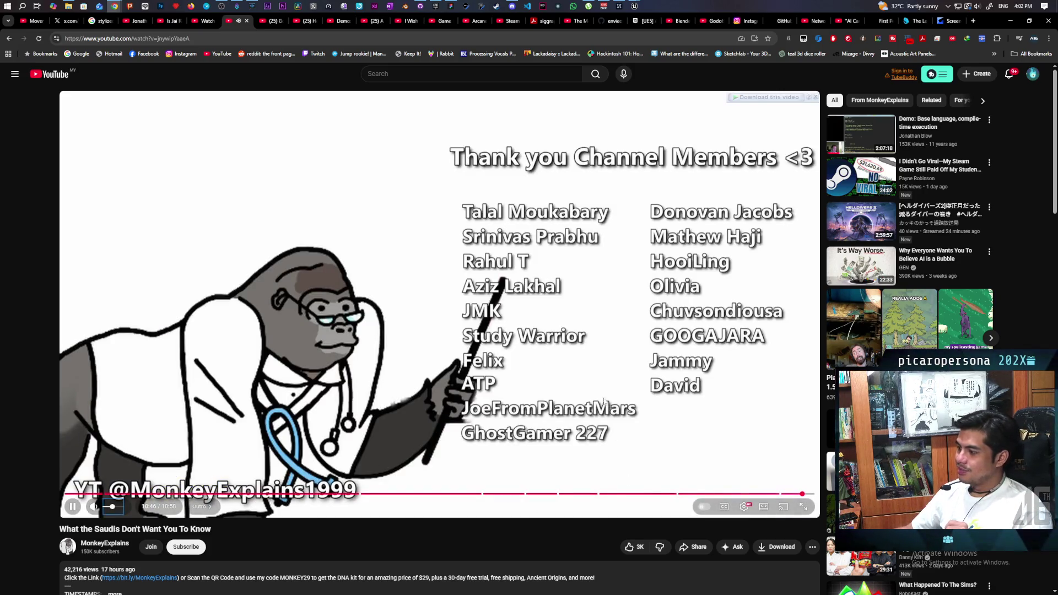
click(573, 398)
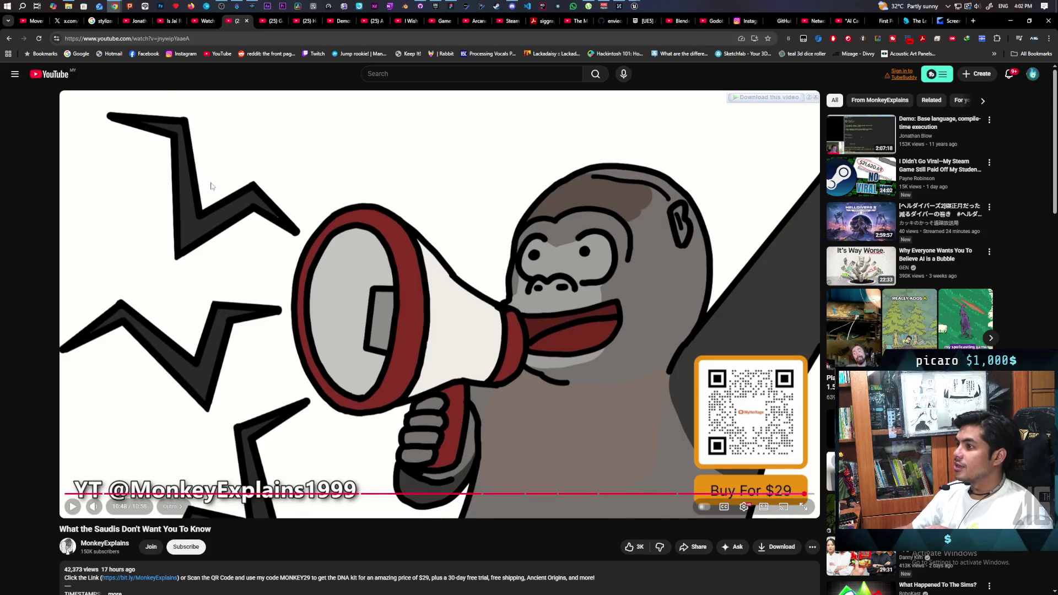
mouse_move(115, 9)
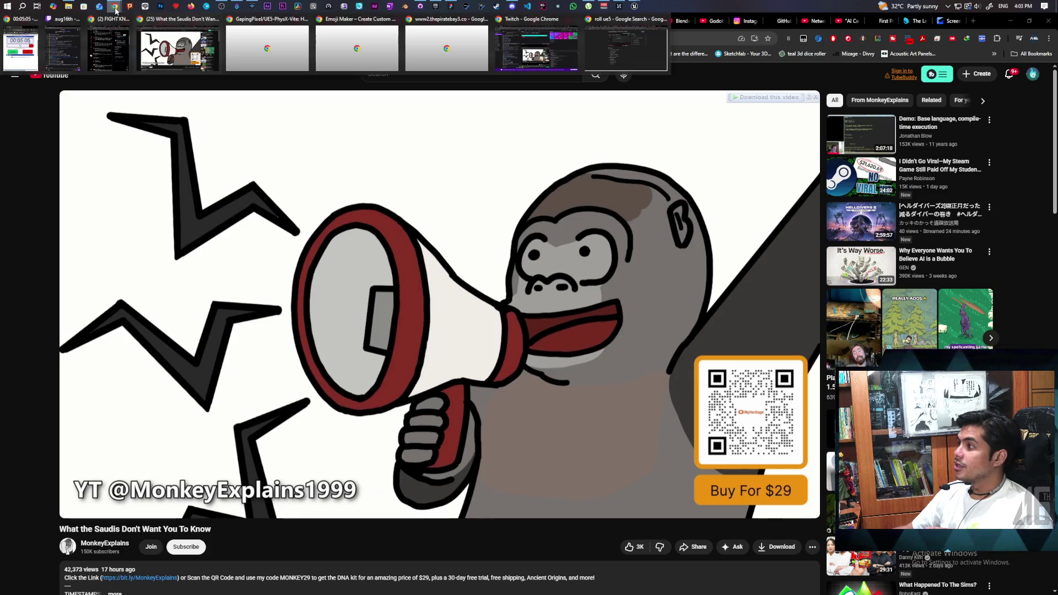